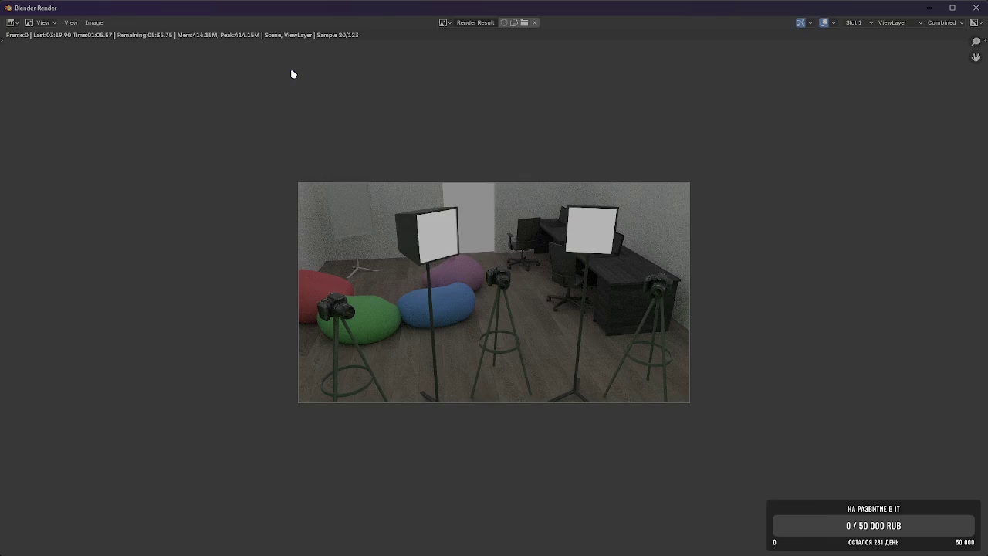
# Step away from the render preview to the Opera VK chat, then come back to Blender.
pyautogui.press('F11')
pyautogui.hotkey('alt', 'Tab')
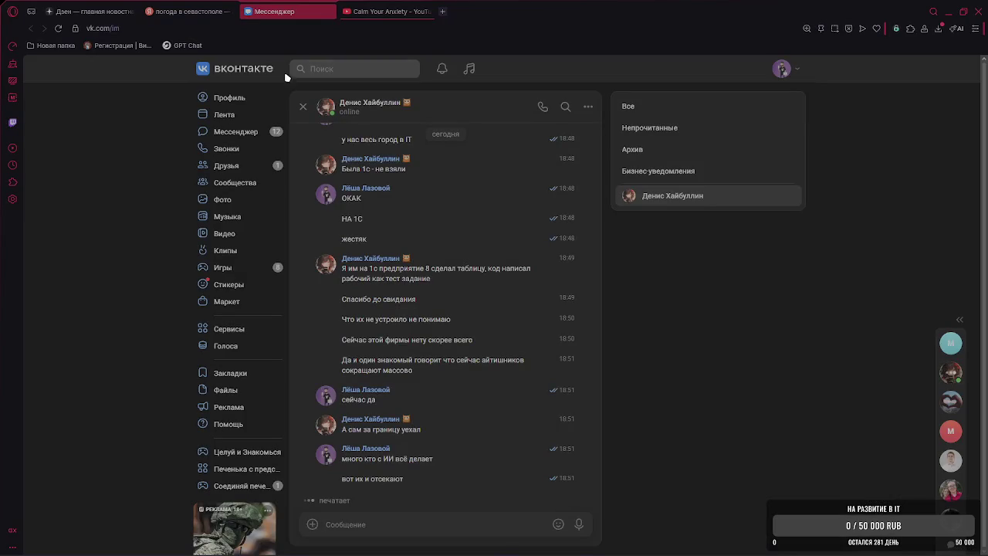
pyautogui.hotkey('ctrl', 'Tab')
pyautogui.click(262, 6)
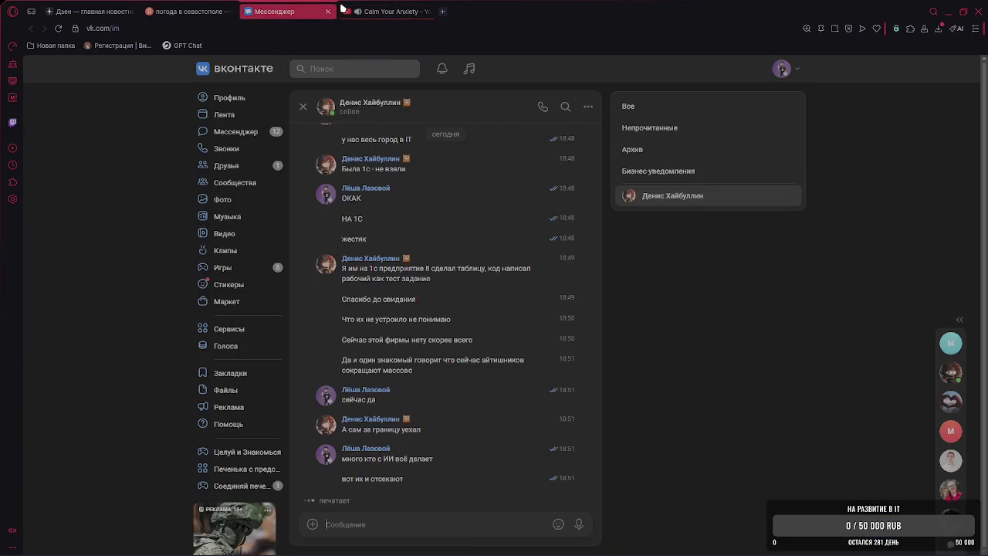
pyautogui.hotkey('alt', 'Tab')
pyautogui.hotkey('alt', 'Tab')
pyautogui.hotkey('alt', 'Tab')
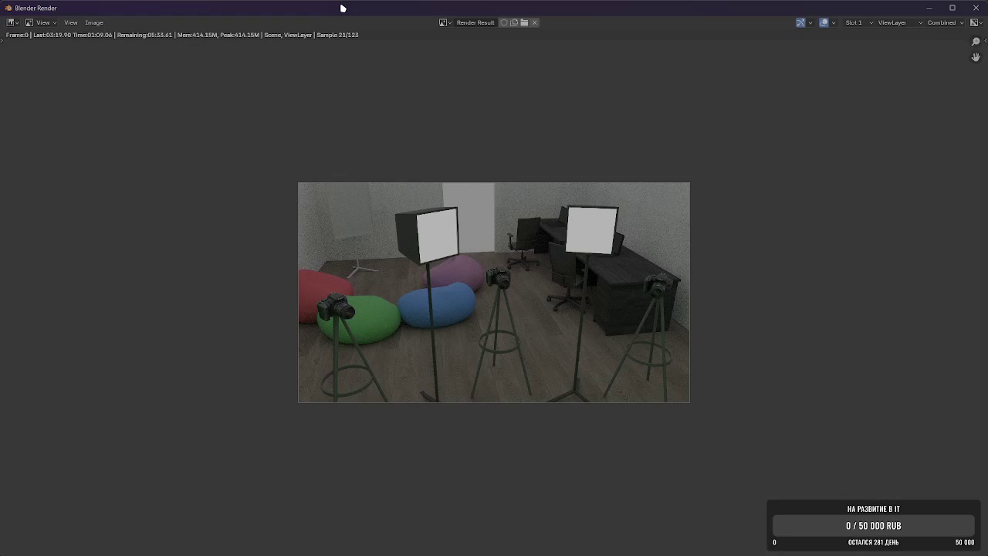
pyautogui.hotkey('alt', 'Tab')
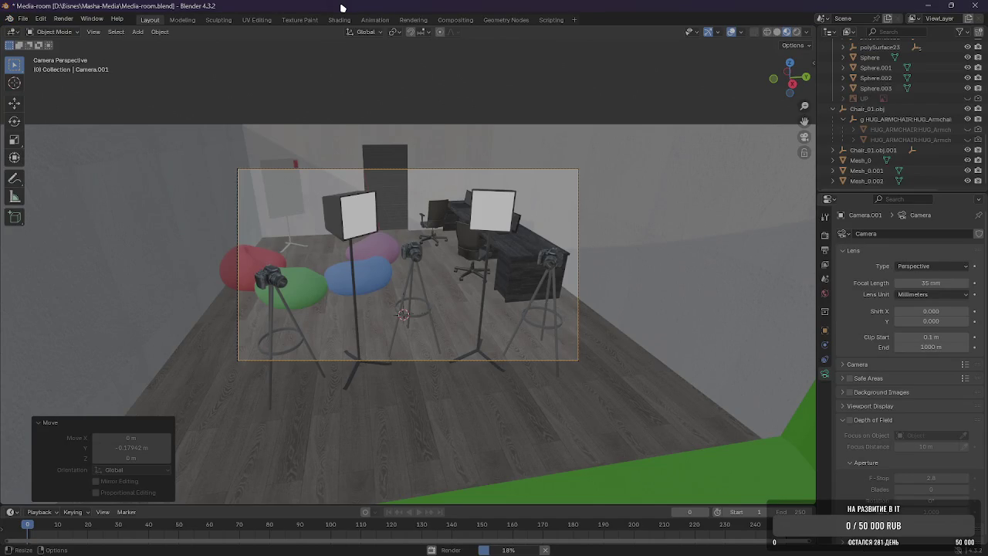
# Orbit out of the camera view, then send the chat reply 'а есть куда?' in Opera.
pyautogui.moveTo(342, 7); pyautogui.dragTo(538, 261, button='middle')
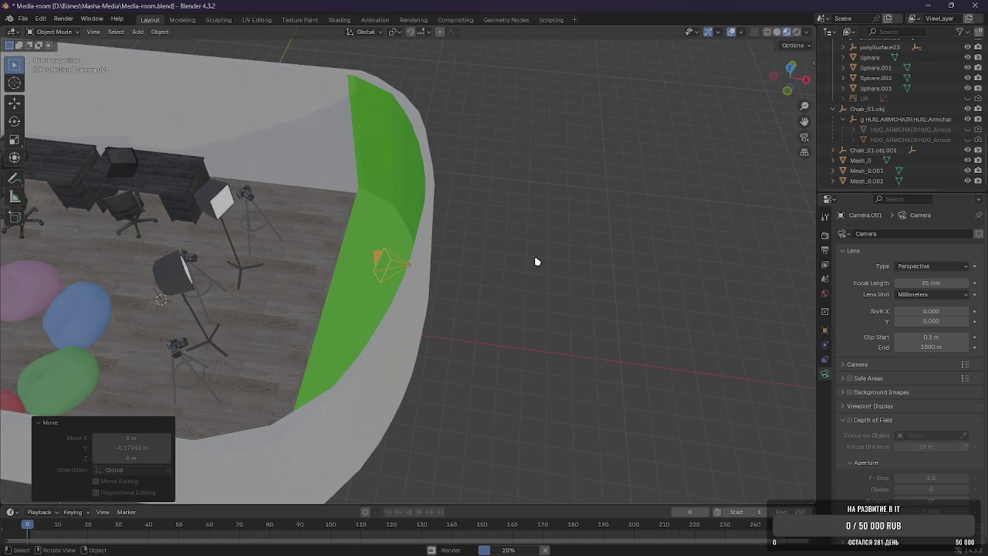
pyautogui.scroll(5, 537, 262)
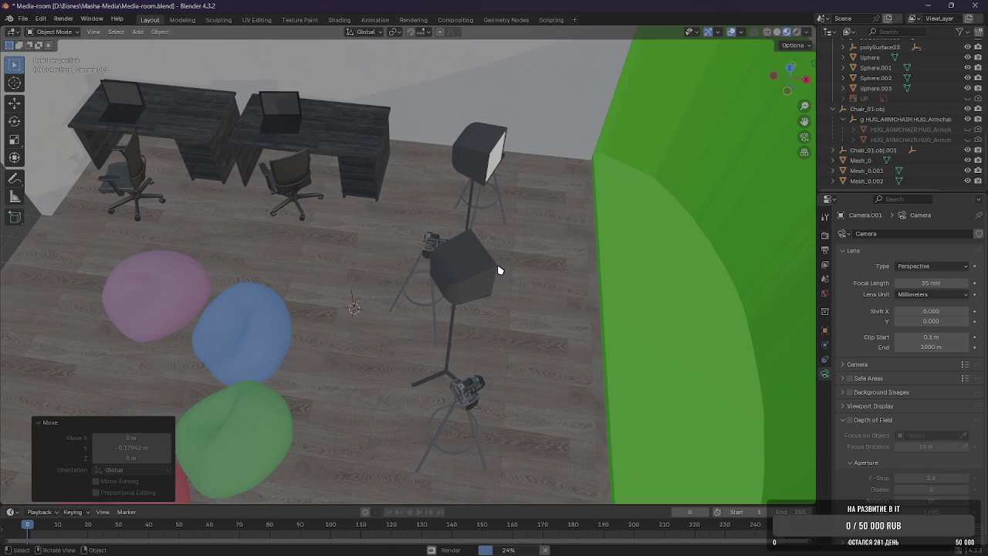
pyautogui.hotkey('alt', 'Tab')
pyautogui.hotkey('alt', 'Tab')
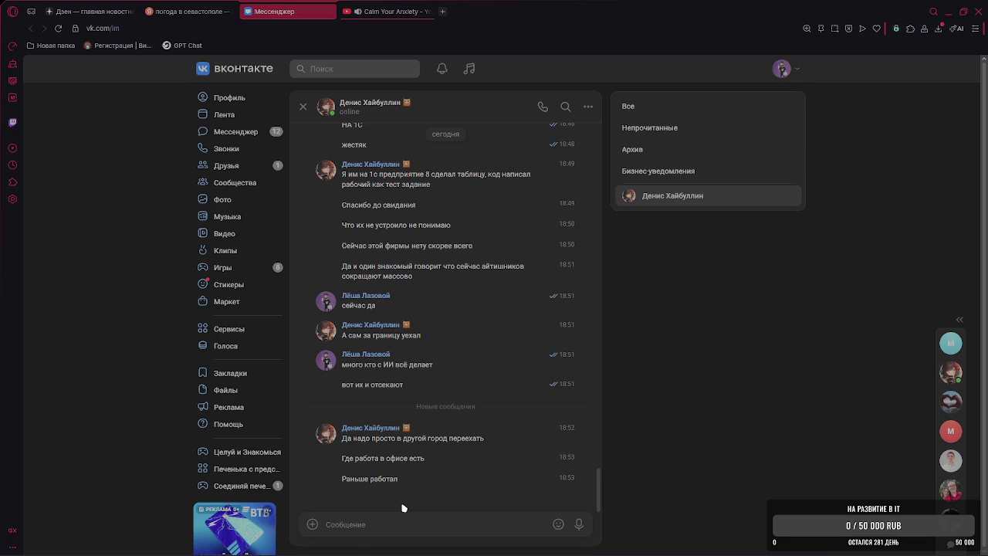
pyautogui.write('а есть куда?')
pyautogui.press('Return')
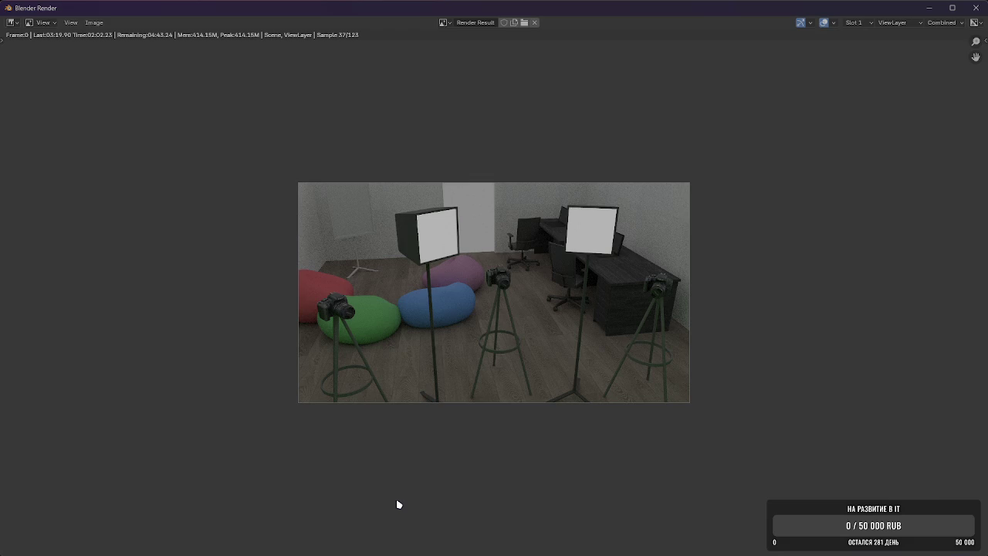
# Back in Blender, orbit to a high top-down view of the room from the opposite side.
pyautogui.hotkey('alt', 'Tab')
pyautogui.hotkey('alt', 'Tab')
pyautogui.hotkey('alt', 'Tab')
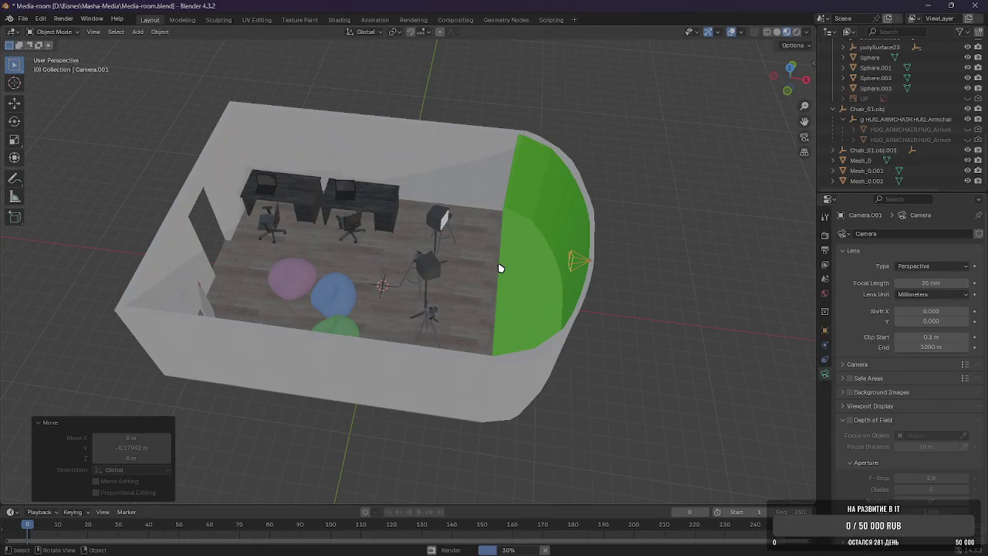
pyautogui.moveTo(499, 268); pyautogui.dragTo(501, 351, button='middle')
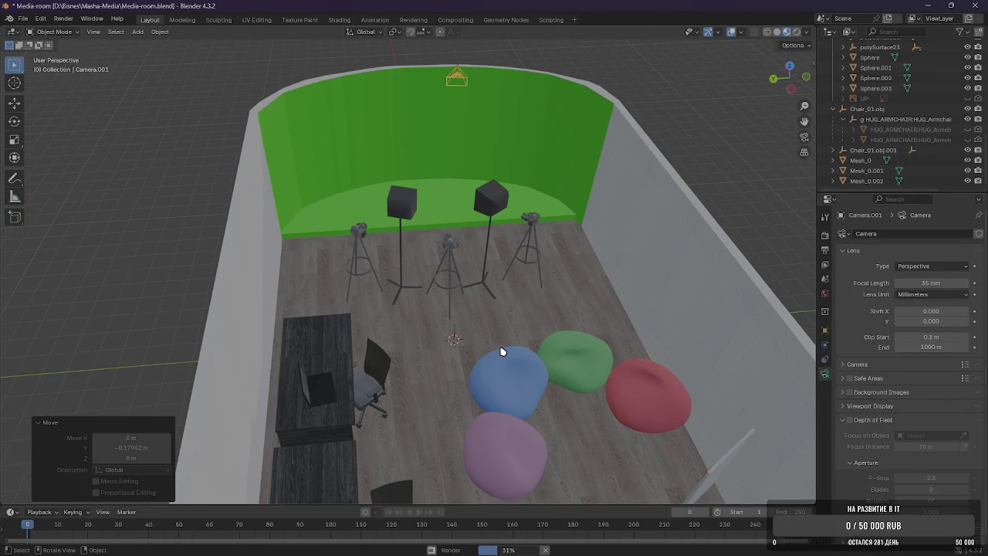
pyautogui.moveTo(501, 351)
pyautogui.mouseDown(button='middle')
pyautogui.moveTo(458, 334)
pyautogui.moveTo(535, 331)
pyautogui.moveTo(496, 319)
pyautogui.moveTo(569, 406)
pyautogui.moveTo(496, 342)
pyautogui.moveTo(455, 363)
pyautogui.moveTo(579, 442)
pyautogui.mouseUp(button='middle')
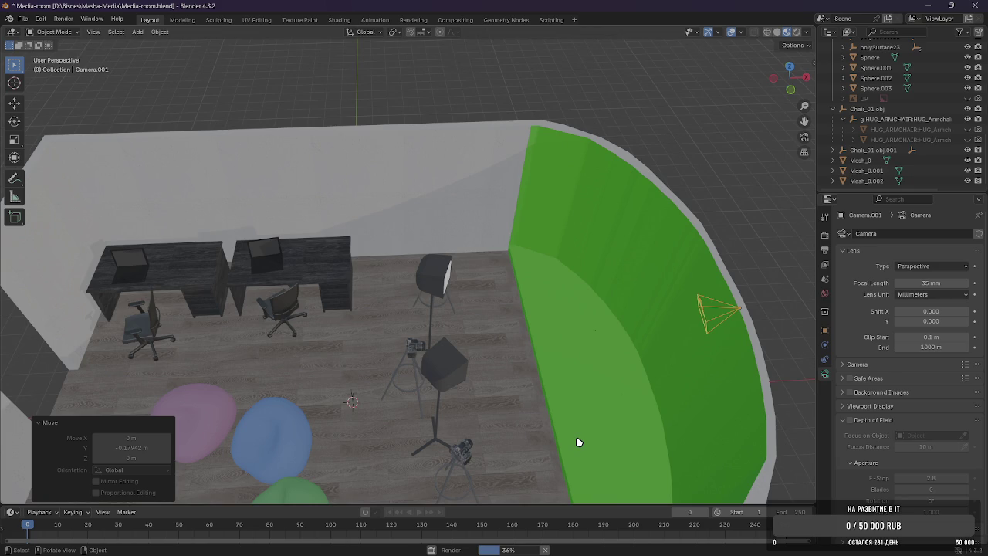
pyautogui.hotkey('alt', 'Tab')
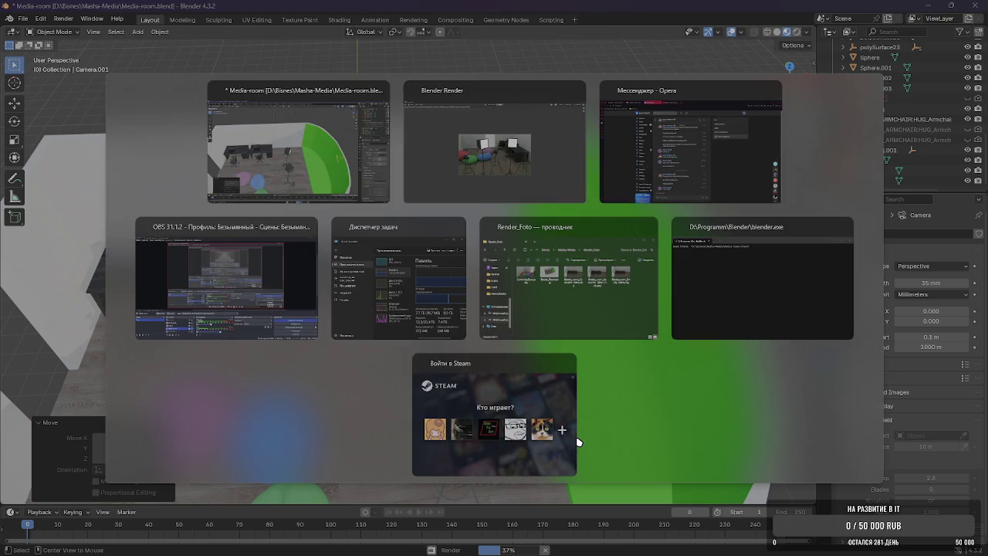
# Send the VK chat replies 'хех' and 'любит такое оно'.
pyautogui.press('Tab')
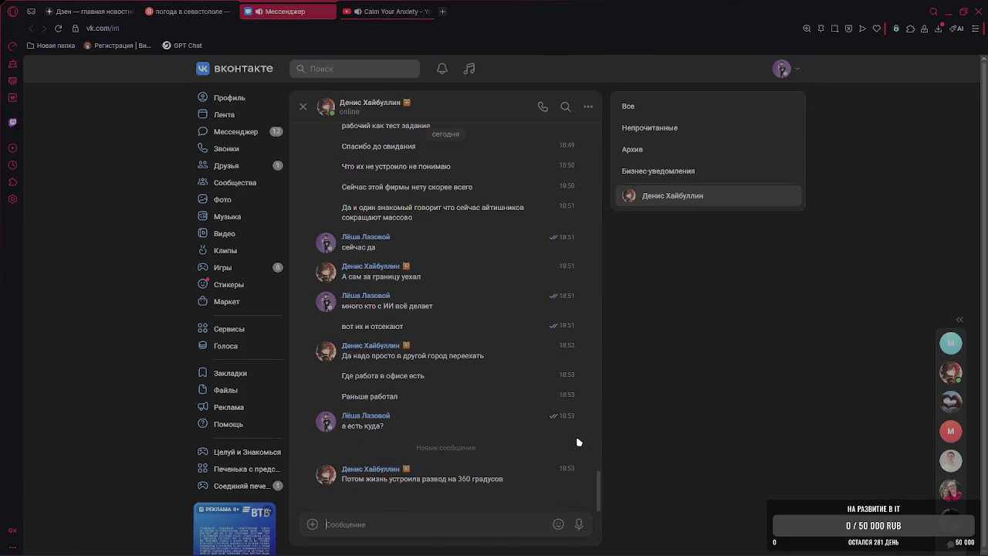
pyautogui.write('хех')
pyautogui.press('Return')
pyautogui.write('любит такое оно')
pyautogui.press('Return')
# Return to Blender's Media-room scene and zoom the view out.
pyautogui.hotkey('alt', 'Tab')
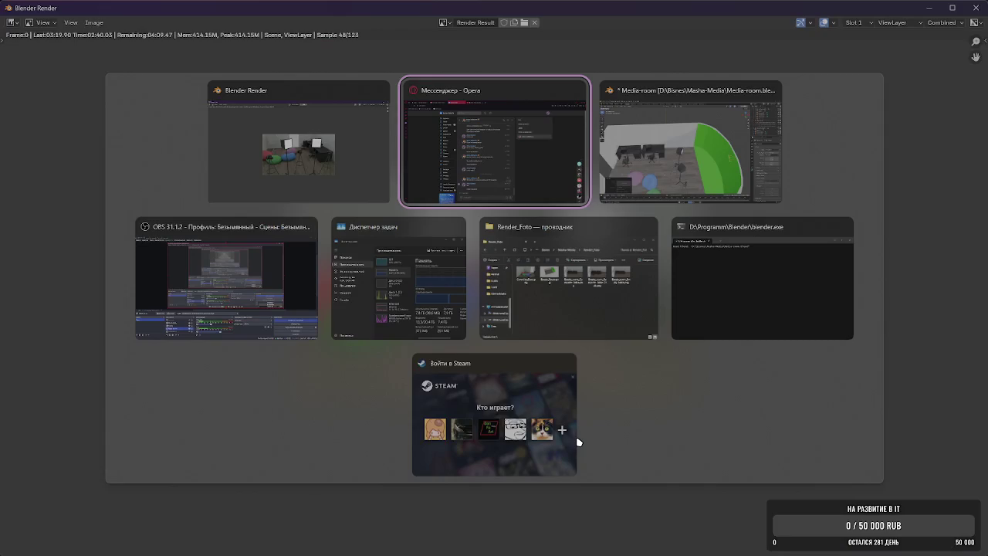
pyautogui.hotkey('alt', 'Tab')
pyautogui.scroll(-3, 546, 309)
pyautogui.scroll(-2, 464, 313)
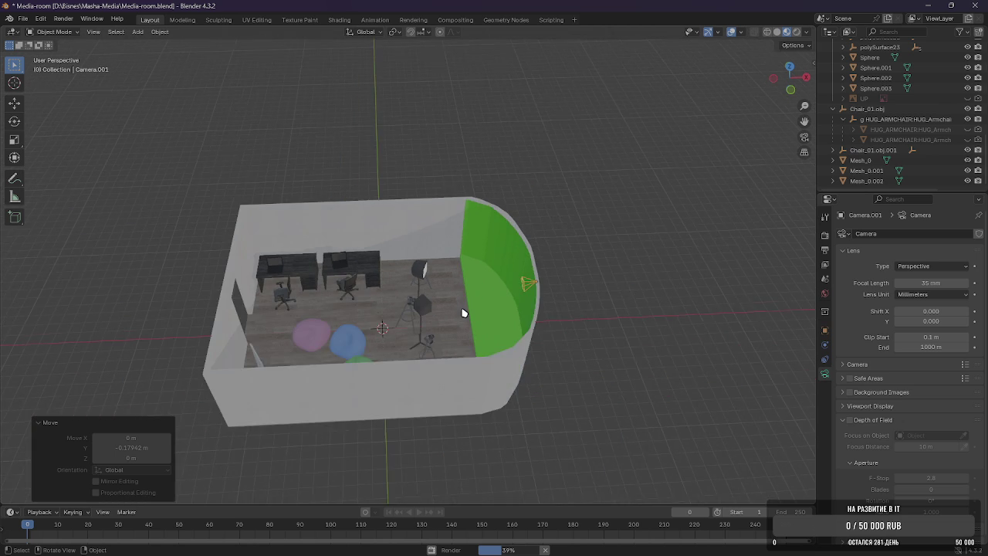
# Zoom in and orbit about 180° around the room to inspect the lights, tripods and beanbags.
pyautogui.scroll(2, 458, 313)
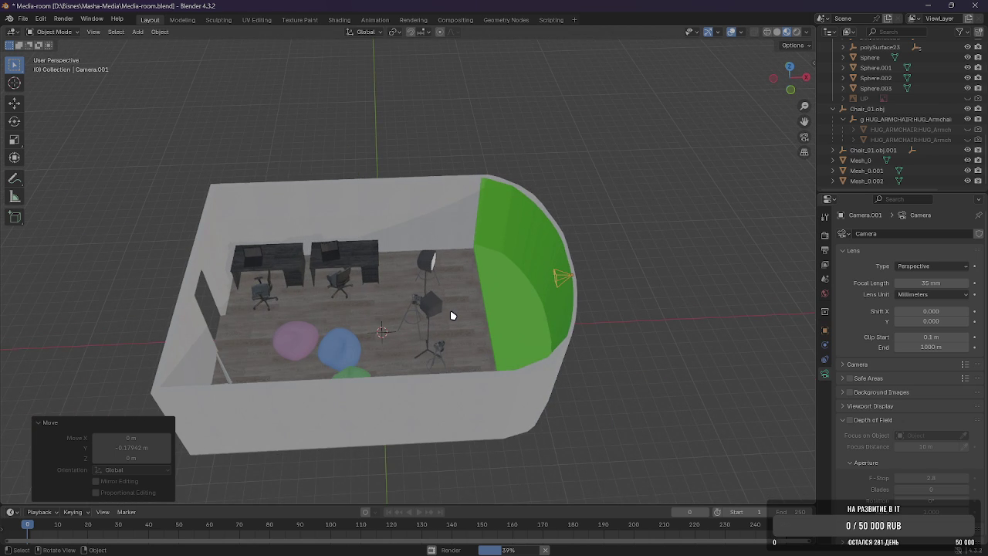
pyautogui.scroll(5, 452, 315)
pyautogui.moveTo(587, 314); pyautogui.dragTo(612, 338, button='middle')
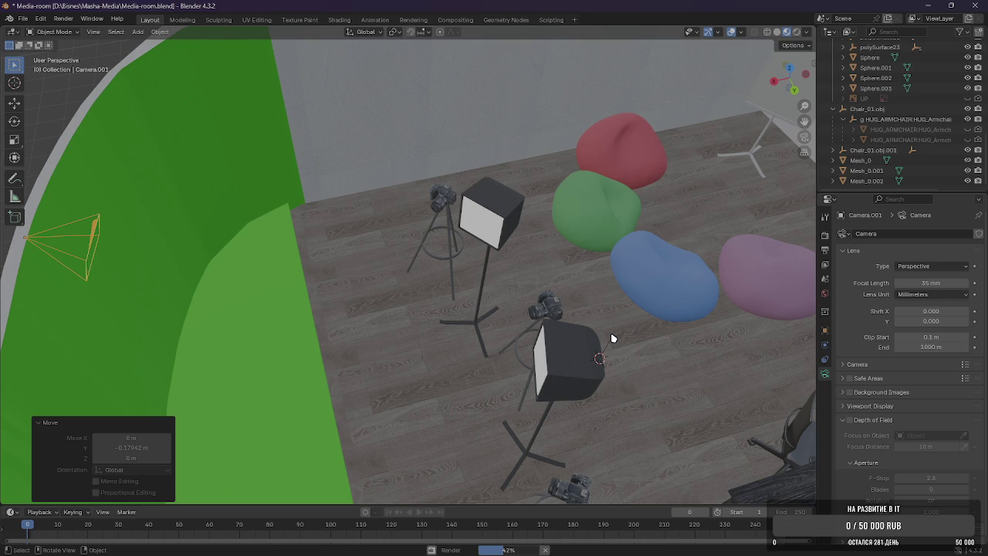
# Peek at the YouTube tab in Opera, then orbit Blender's view so the green wall faces right.
pyautogui.press('super+Tab')
pyautogui.click(412, 159)
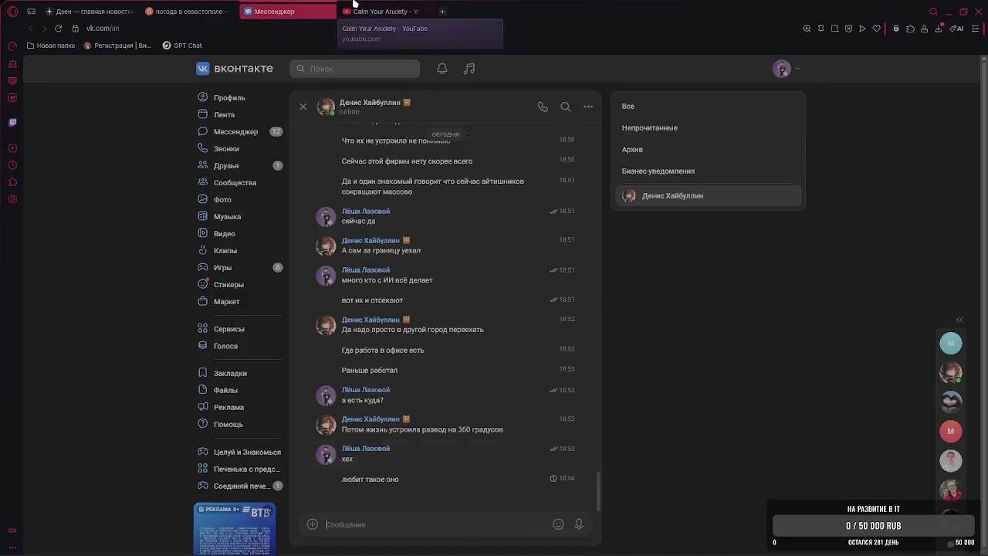
pyautogui.click(346, 8)
pyautogui.hotkey('alt', 'Tab')
pyautogui.scroll(-4, 421, 298)
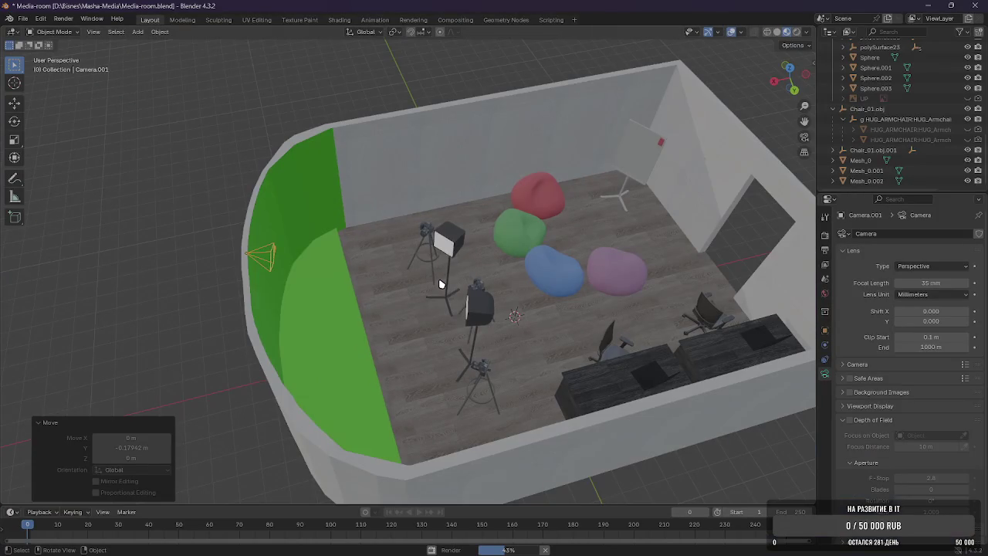
pyautogui.moveTo(440, 284)
pyautogui.mouseDown(button='middle')
pyautogui.moveTo(580, 287)
pyautogui.moveTo(530, 311)
pyautogui.mouseUp(button='middle')
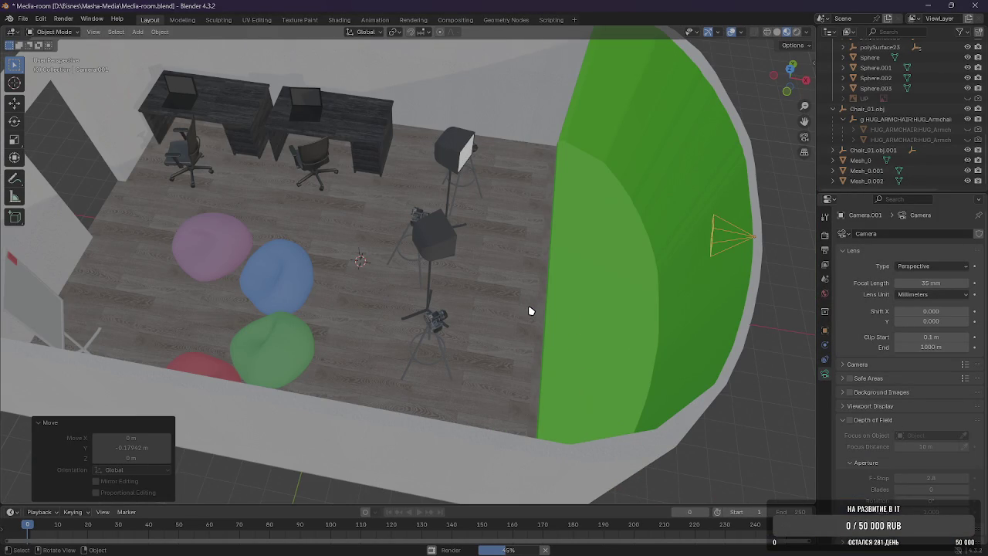
pyautogui.hotkey('alt', 'Tab')
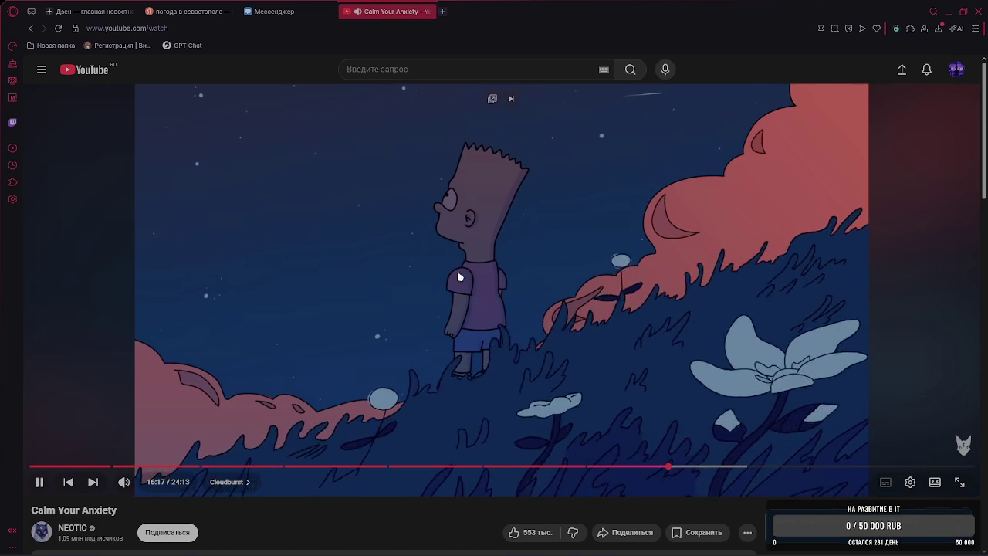
# Scroll down the Calm Your Anxiety YouTube page, then return to Blender.
pyautogui.scroll(-3, 463, 282)
pyautogui.hotkey('alt', 'Tab')
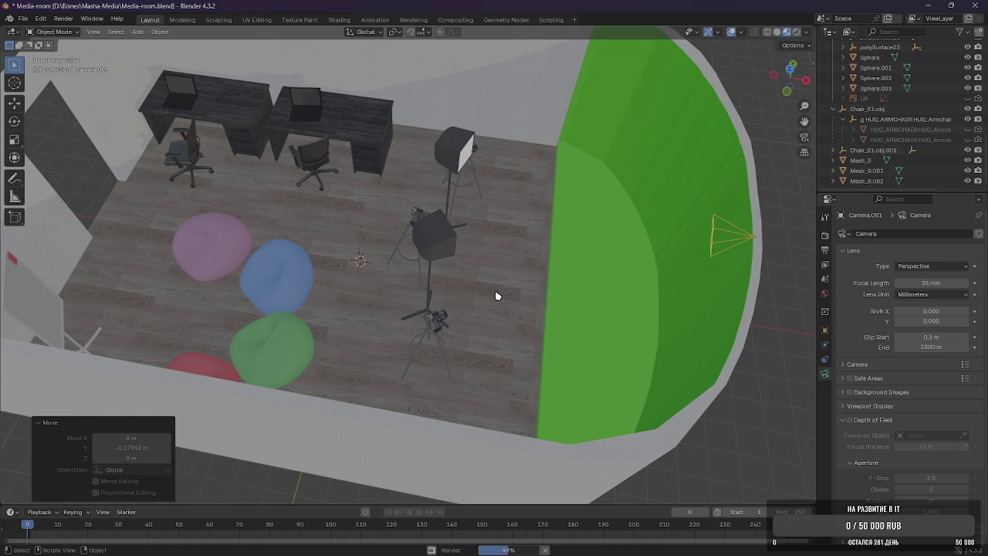
# Shift and orbit the viewport to face the green-screen wall.
pyautogui.scroll(-5, 496, 296)
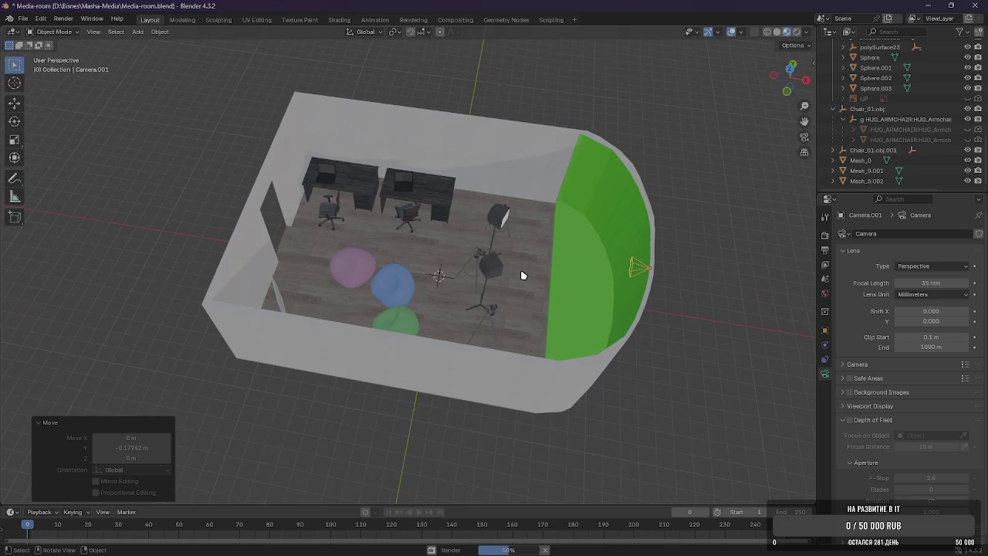
pyautogui.moveTo(511, 276); pyautogui.dragTo(418, 336, button='middle')
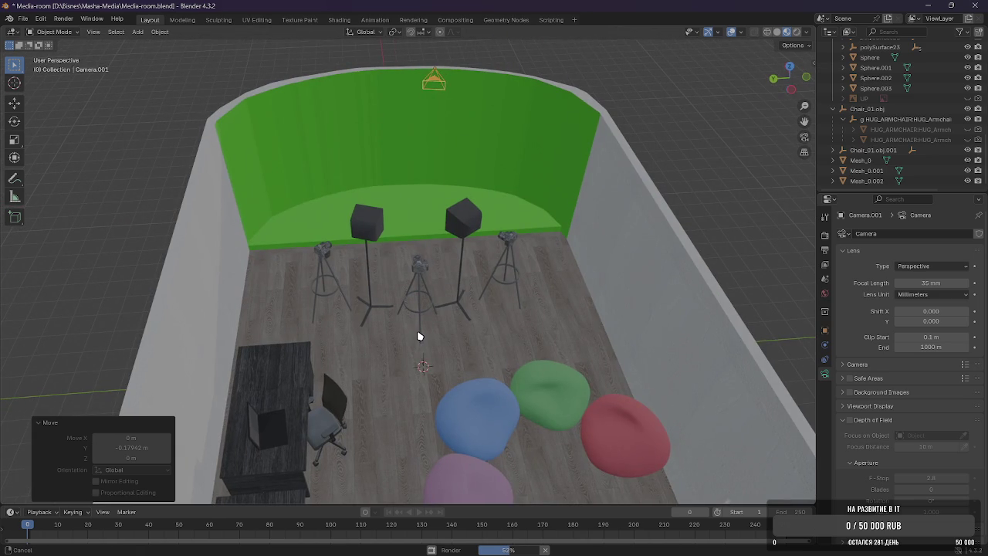
pyautogui.moveTo(418, 336); pyautogui.dragTo(350, 251, button='middle')
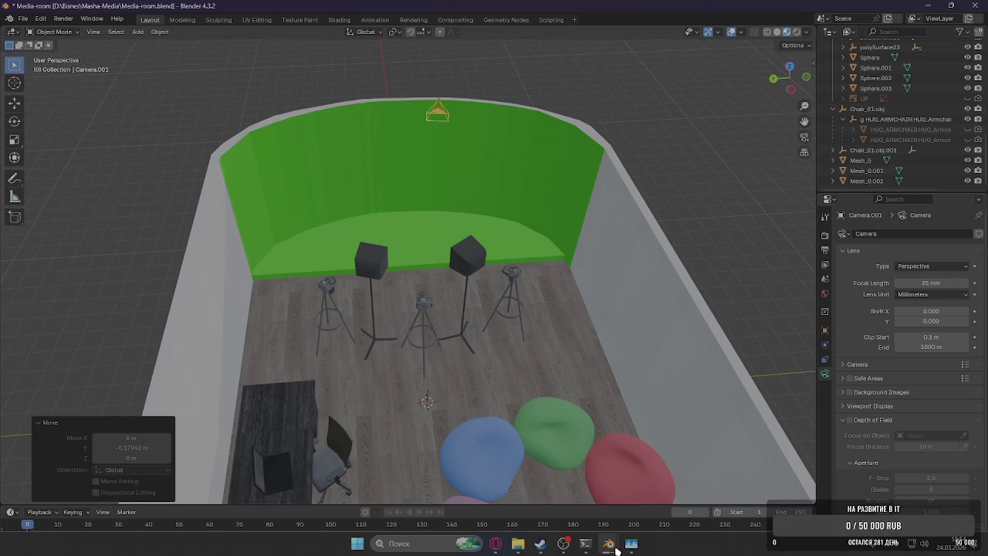
# Check the in-progress render preview, return to the Media-room window, then bring up the browser chat.
pyautogui.moveTo(608, 544)
pyautogui.click(662, 486)
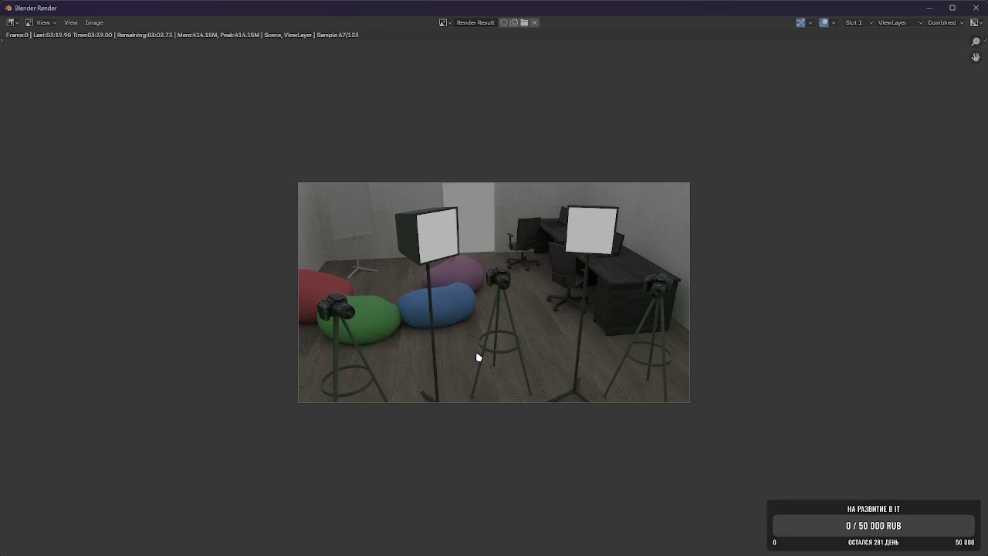
pyautogui.press('F11')
pyautogui.scroll(3, 308, 169)
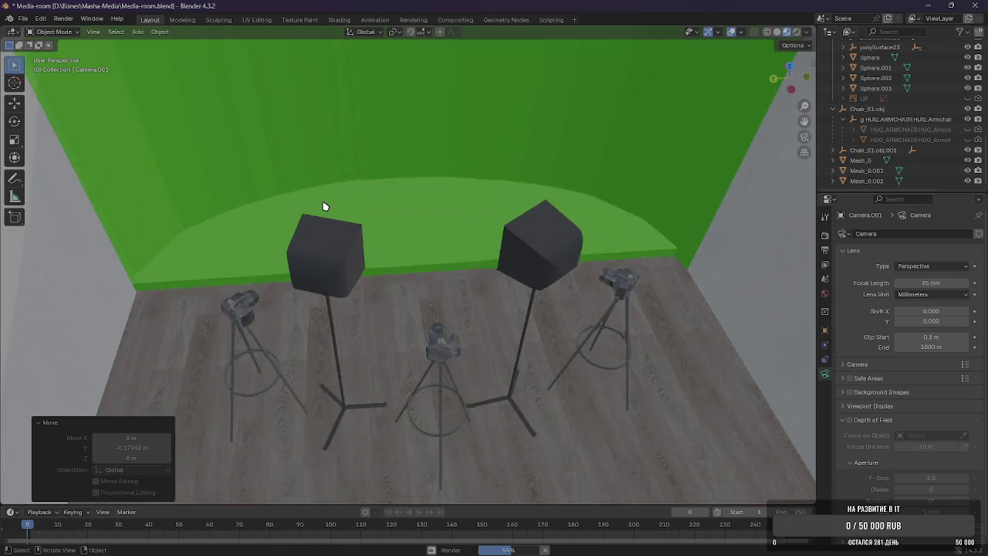
pyautogui.scroll(3, 320, 173)
pyautogui.press('F11')
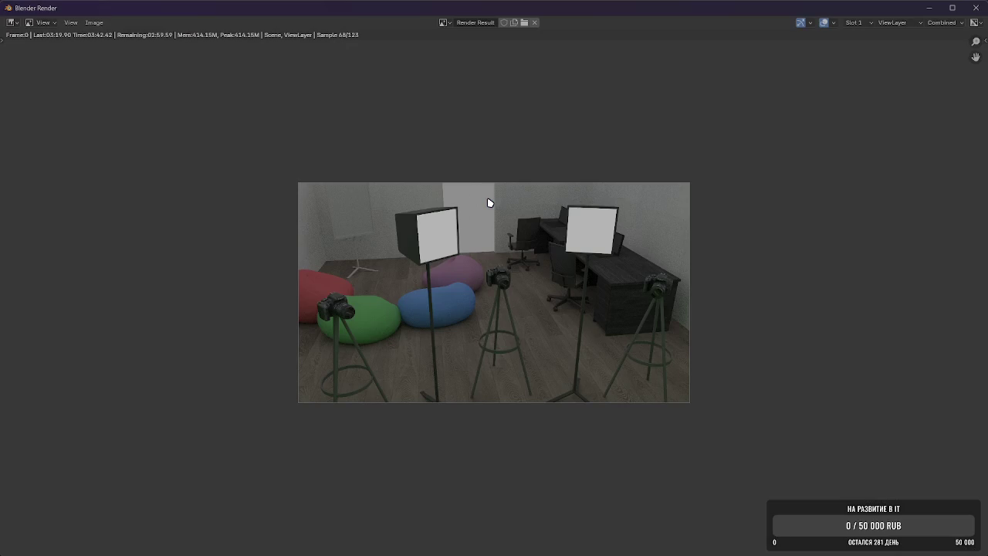
pyautogui.hotkey('alt', 'Tab')
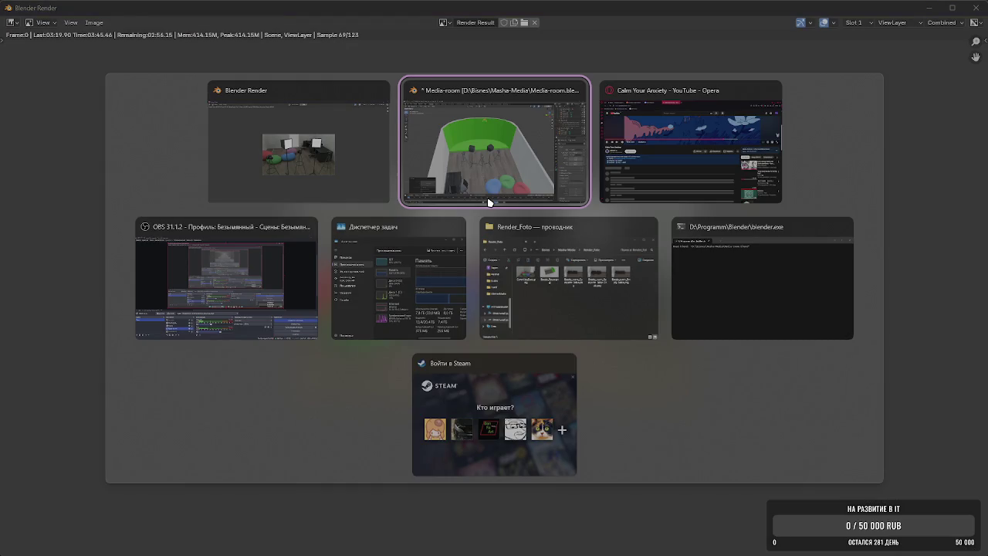
pyautogui.click(489, 202)
pyautogui.hotkey('alt', 'Tab')
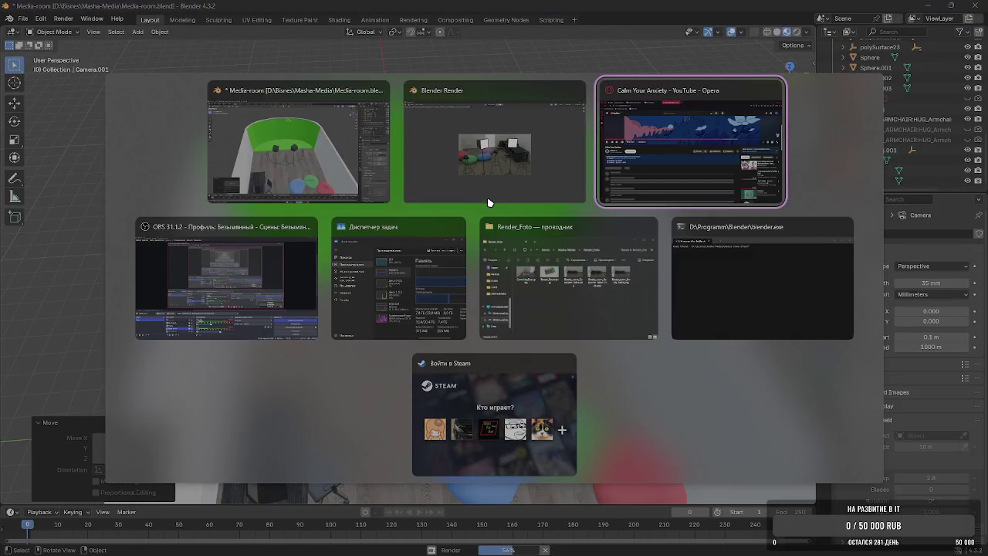
pyautogui.click(309, 11)
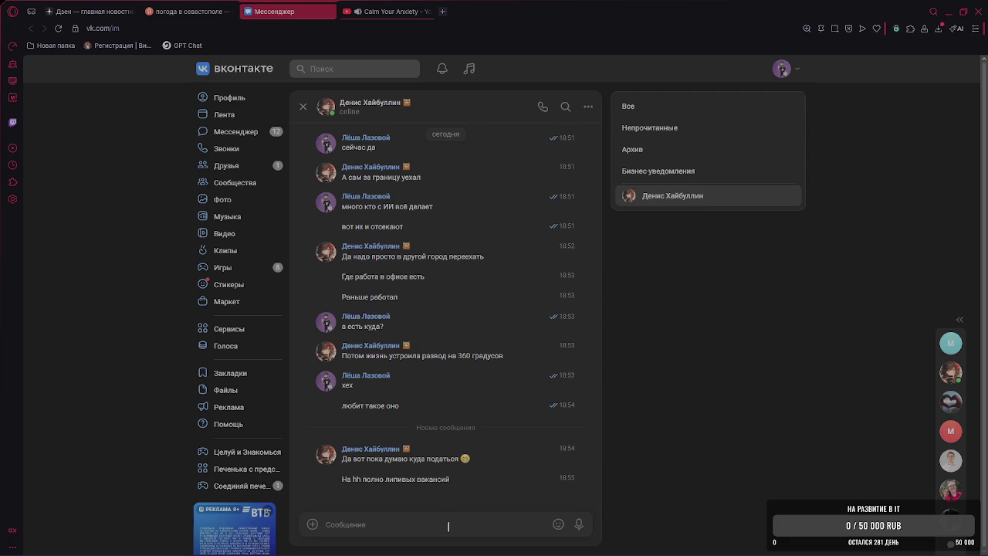
# Send the VK reply 'ну туда и мож' and switch back to the Blender render.
pyautogui.write('ну туда')
pyautogui.write(' и мож')
pyautogui.press('Return')
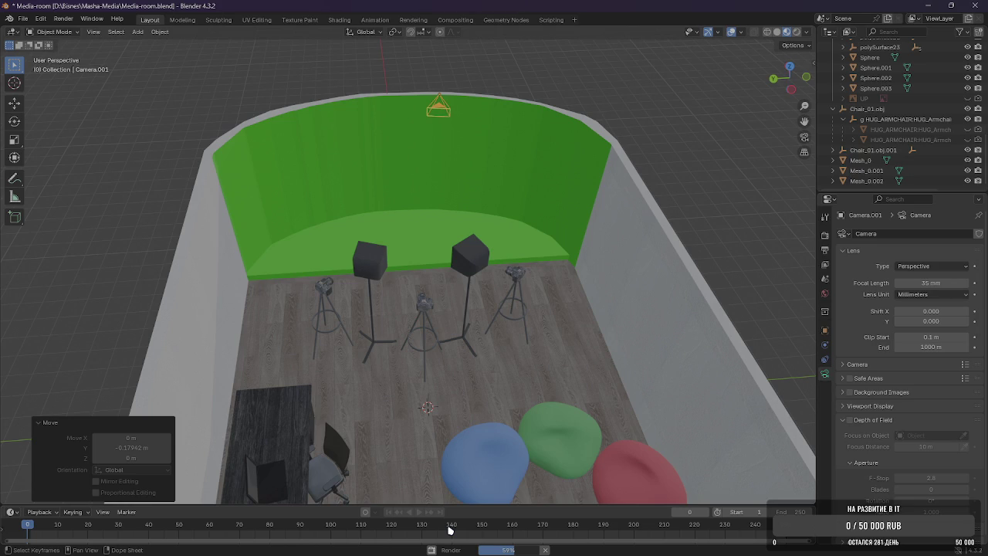
pyautogui.hotkey('alt', 'Tab')
pyautogui.hotkey('alt', 'Tab')
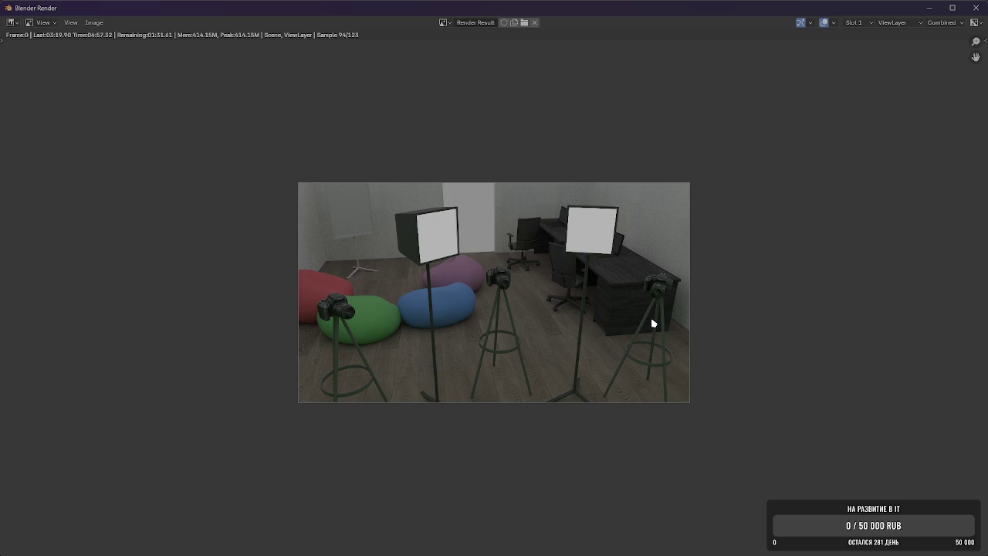
# Return from the YouTube browser to Blender and orbit and zoom around the room.
pyautogui.hotkey('alt', 'Tab')
pyautogui.hotkey('alt', 'Tab')
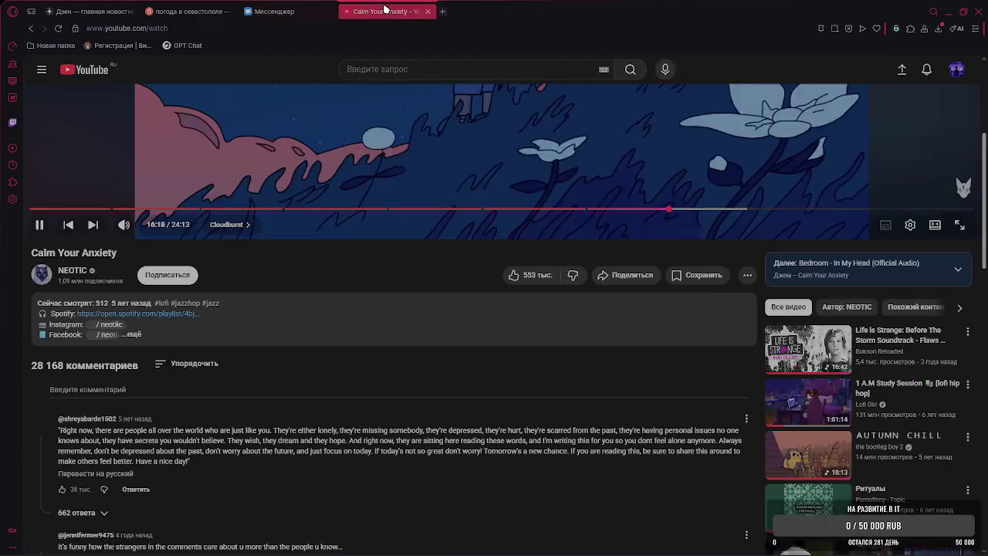
pyautogui.hotkey('alt', 'Tab')
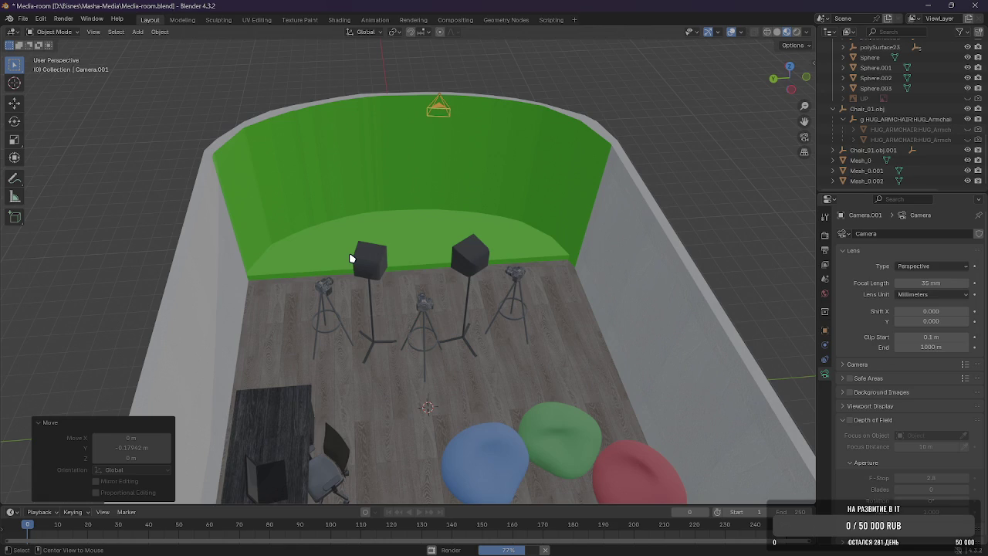
pyautogui.hotkey('alt', 'Tab')
pyautogui.hotkey('alt', 'Tab')
pyautogui.moveTo(404, 280)
pyautogui.mouseDown(button='middle')
pyautogui.moveTo(502, 283)
pyautogui.moveTo(522, 238)
pyautogui.moveTo(589, 249)
pyautogui.moveTo(453, 259)
pyautogui.moveTo(490, 273)
pyautogui.moveTo(464, 242)
pyautogui.mouseUp(button='middle')
pyautogui.scroll(-4, 435, 277)
pyautogui.scroll(5, 461, 293)
pyautogui.scroll(-5, 453, 259)
# Orbit to a top-down view toward the green wall, briefly opening the Add menu.
pyautogui.moveTo(594, 242)
pyautogui.mouseDown(button='middle')
pyautogui.moveTo(430, 261)
pyautogui.moveTo(534, 242)
pyautogui.moveTo(529, 266)
pyautogui.mouseUp(button='middle')
pyautogui.click(137, 31)
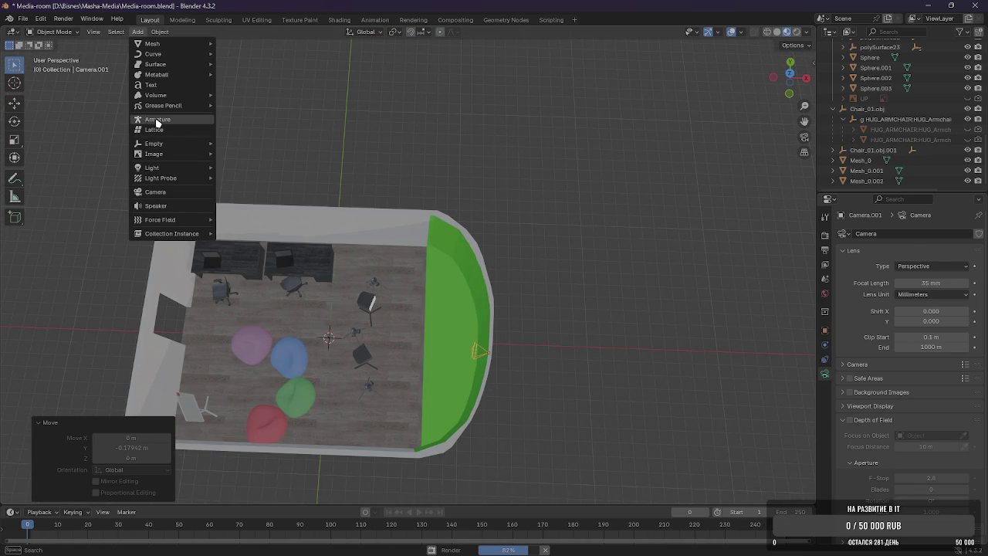
pyautogui.moveTo(463, 201); pyautogui.dragTo(507, 232, button='middle')
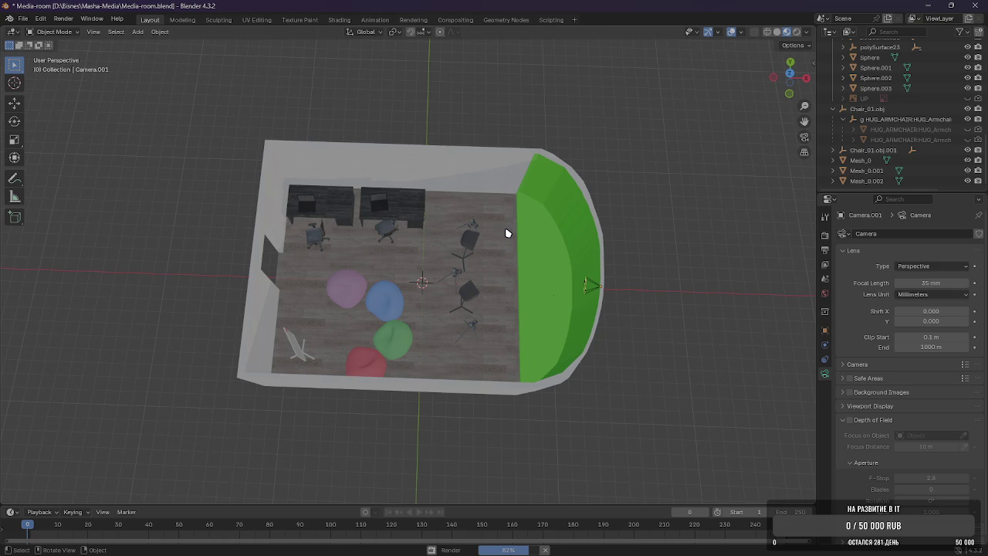
pyautogui.moveTo(507, 233)
pyautogui.mouseDown(button='middle')
pyautogui.moveTo(532, 223)
pyautogui.moveTo(746, 242)
pyautogui.moveTo(628, 247)
pyautogui.mouseUp(button='middle')
pyautogui.scroll(5, 470, 236)
pyautogui.scroll(-5, 470, 236)
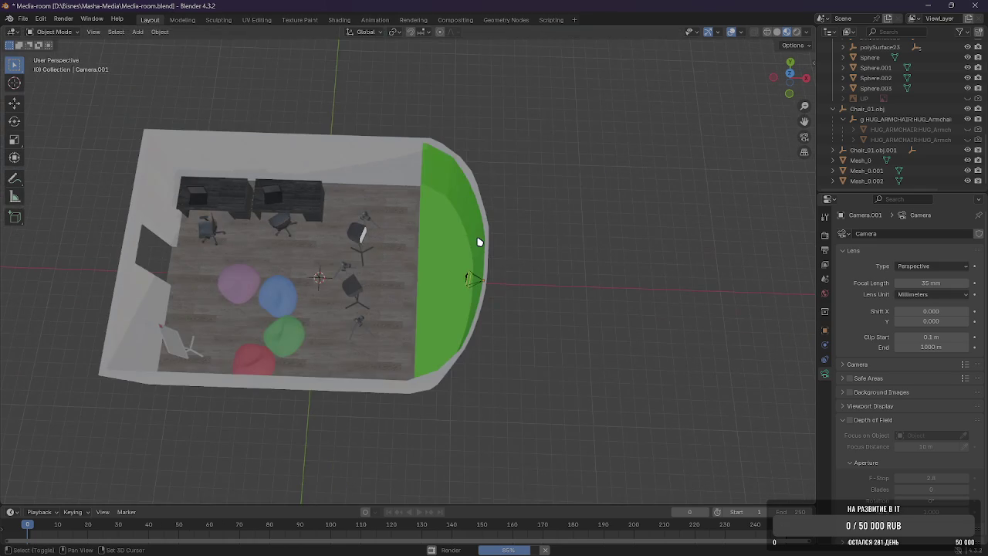
pyautogui.moveTo(479, 242)
pyautogui.mouseDown(button='middle')
pyautogui.moveTo(474, 227)
pyautogui.moveTo(333, 215)
pyautogui.moveTo(353, 243)
pyautogui.moveTo(498, 164)
pyautogui.moveTo(538, 281)
pyautogui.moveTo(571, 324)
pyautogui.mouseUp(button='middle')
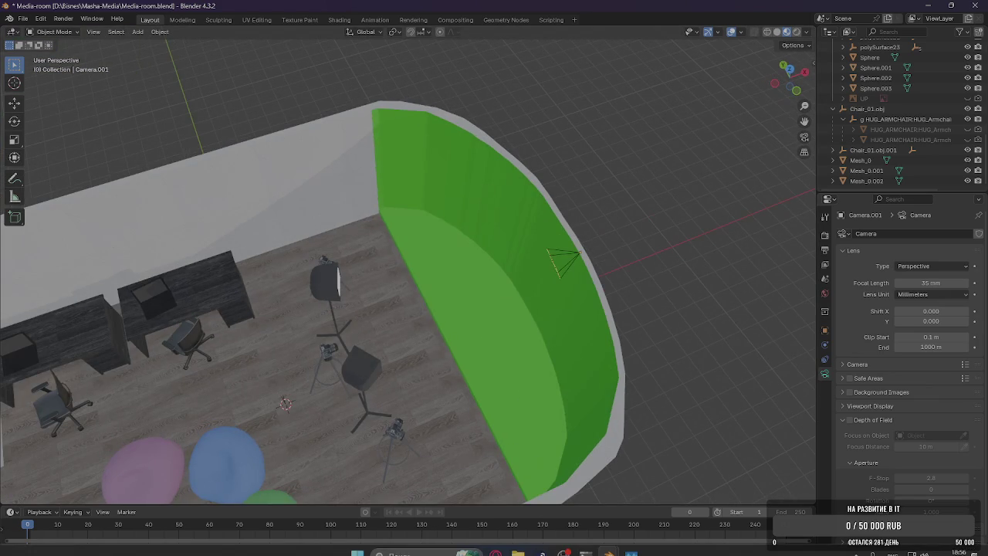
pyautogui.hotkey('alt', 'Tab')
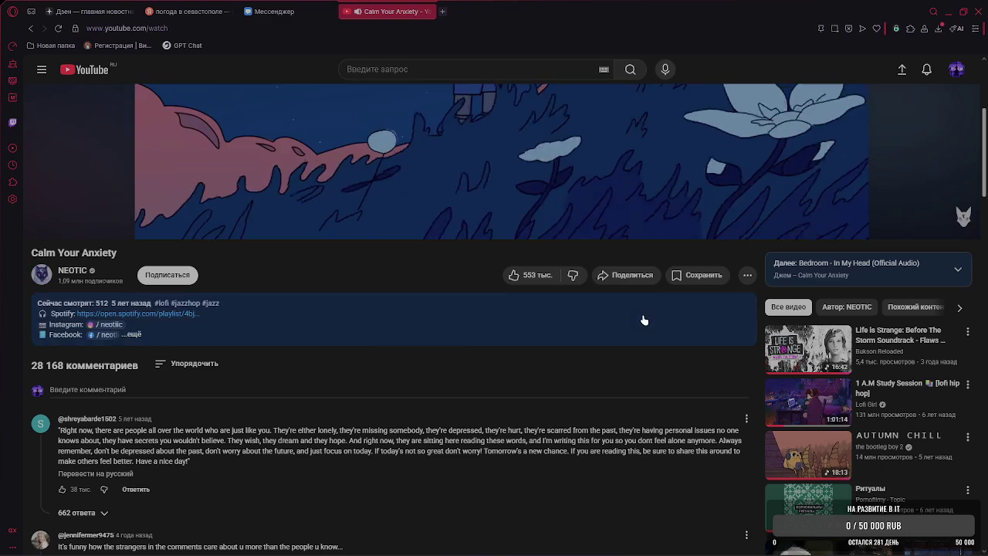
# Open the VK chat, check the render's progress, and go back to the chat.
pyautogui.click(275, 11)
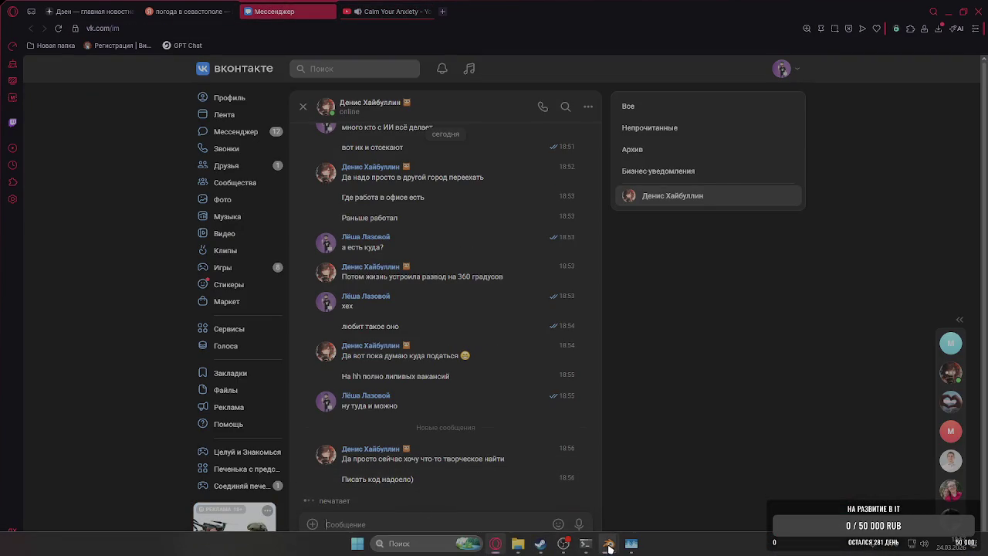
pyautogui.click(554, 498)
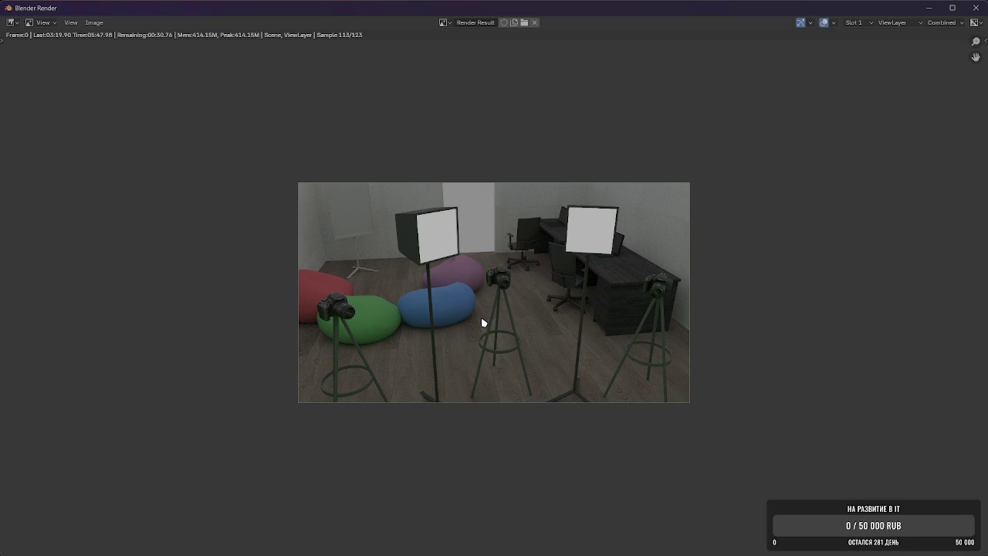
pyautogui.hotkey('alt', 'Tab')
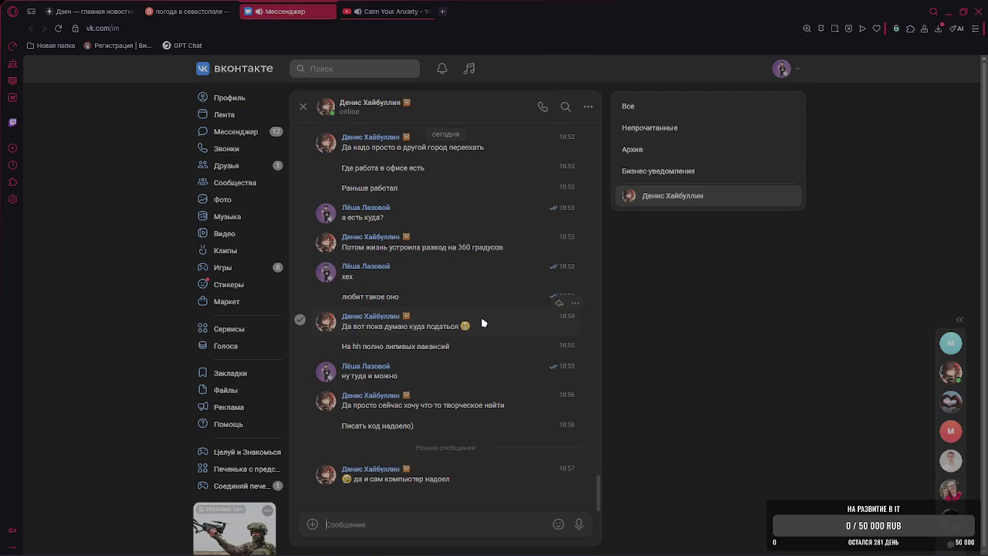
# Send the replies 'это да' and 'я вчера так за ним вымотался'.
pyautogui.write('это л')
pyautogui.press('BackSpace')
pyautogui.write('да')
pyautogui.press('Return')
pyautogui.write('я вчера так за ним вымотался')
pyautogui.press('Return')
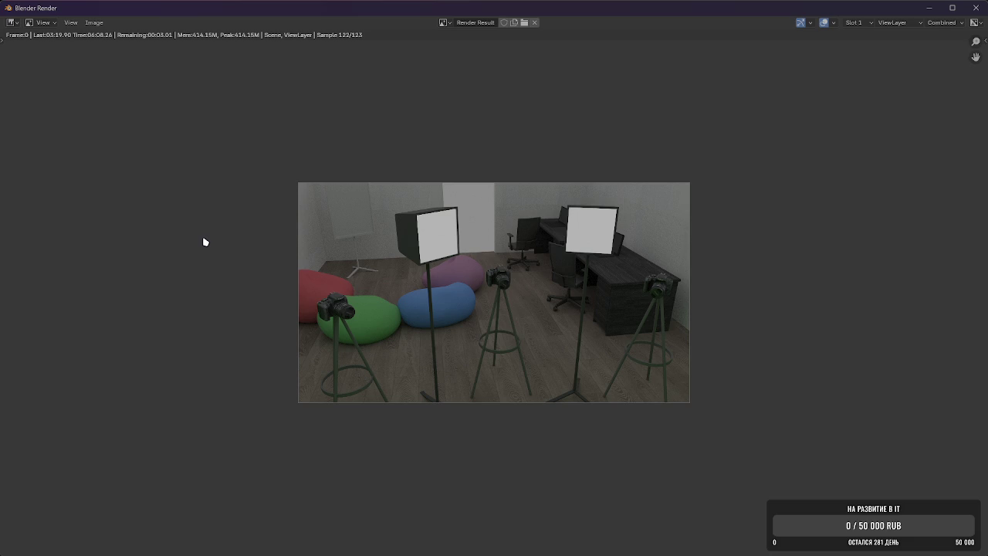
# Via Image > Save As, replace 'CoworkingZone' with 'Operated_video', save the PNG, and return to the chat.
pyautogui.click(99, 22)
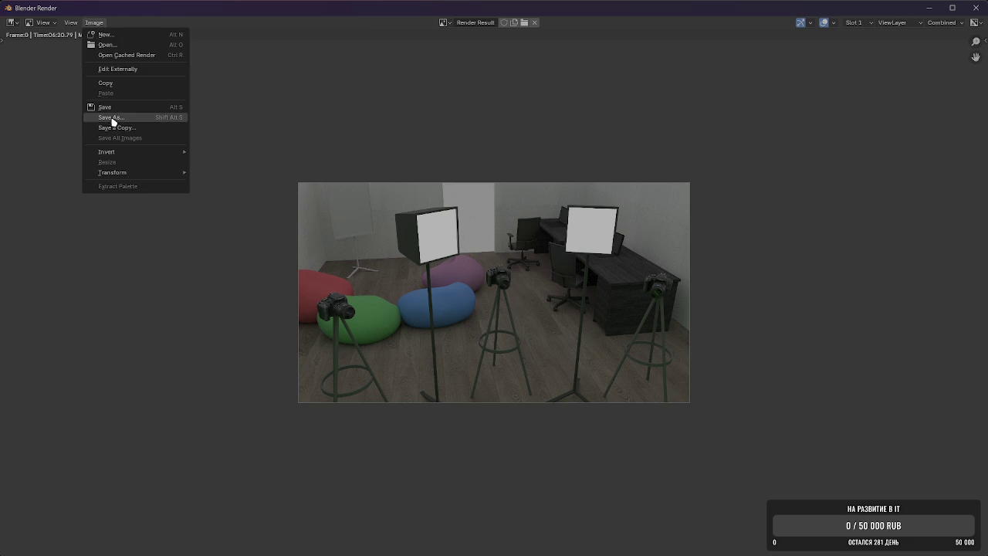
pyautogui.click(110, 123)
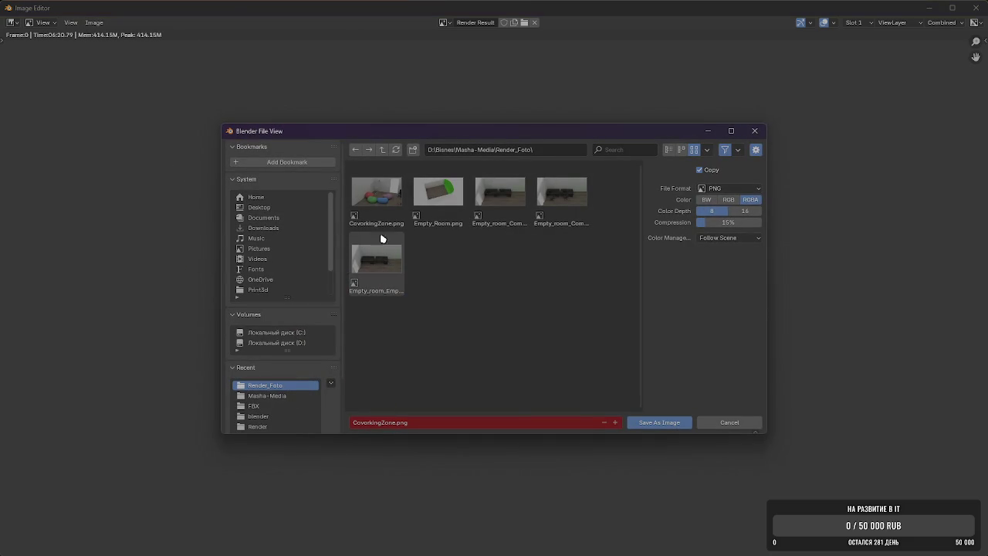
pyautogui.doubleClick(392, 422)
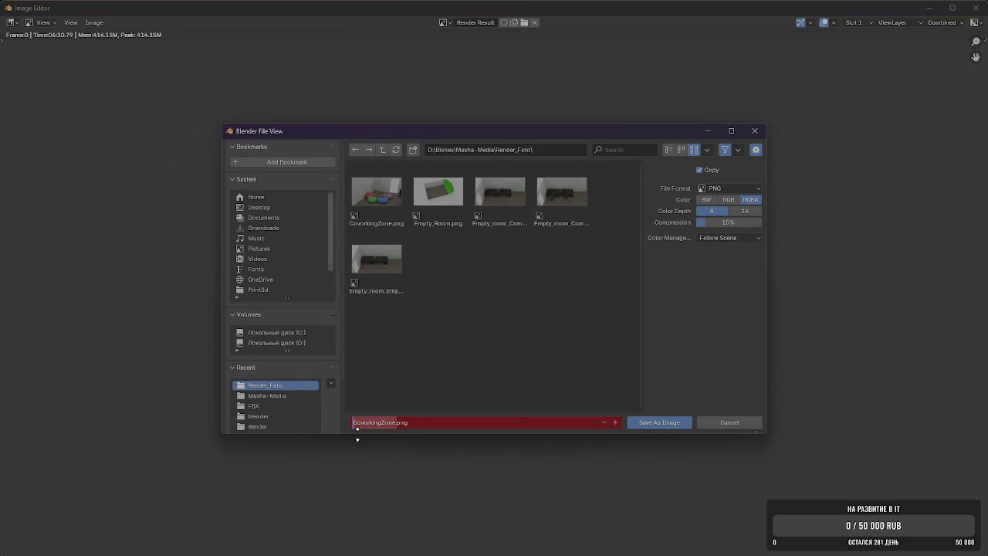
pyautogui.press('BackSpace')
pyautogui.write('Operated_video')
pyautogui.click(650, 422)
pyautogui.click(976, 8)
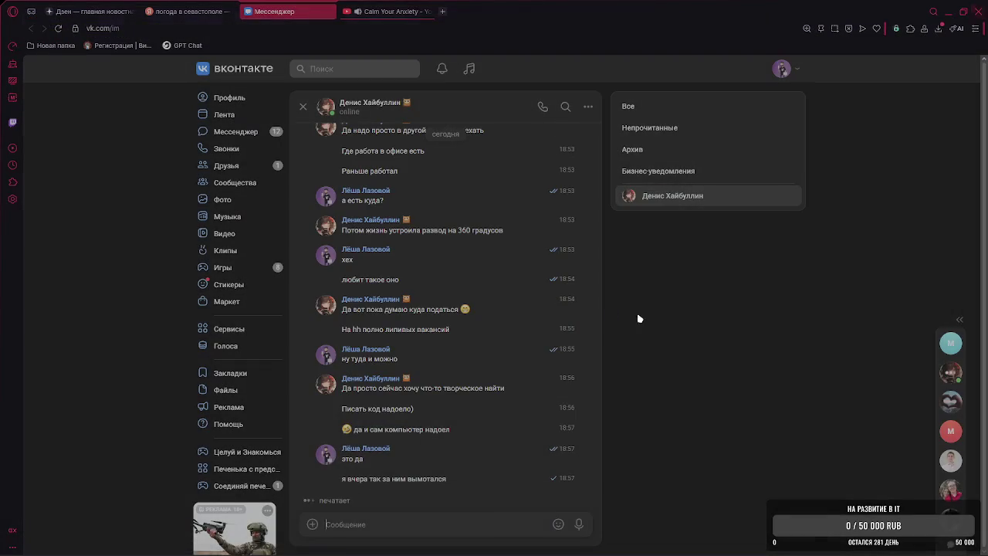
# Back in Blender, select the light stand and hide Cube.013 in the Outliner.
pyautogui.click(626, 543)
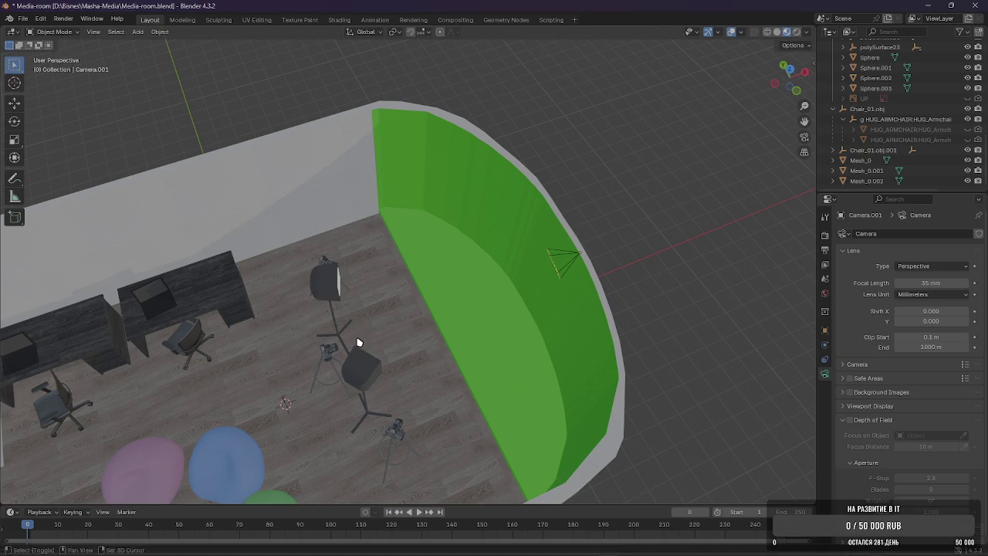
pyautogui.moveTo(968, 180); pyautogui.dragTo(967, 159)
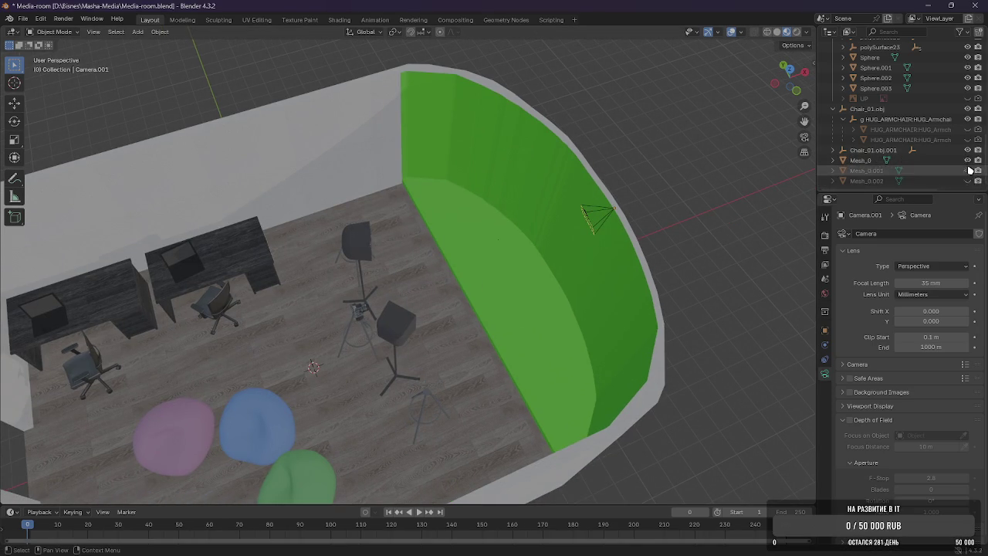
pyautogui.scroll(3, 965, 154)
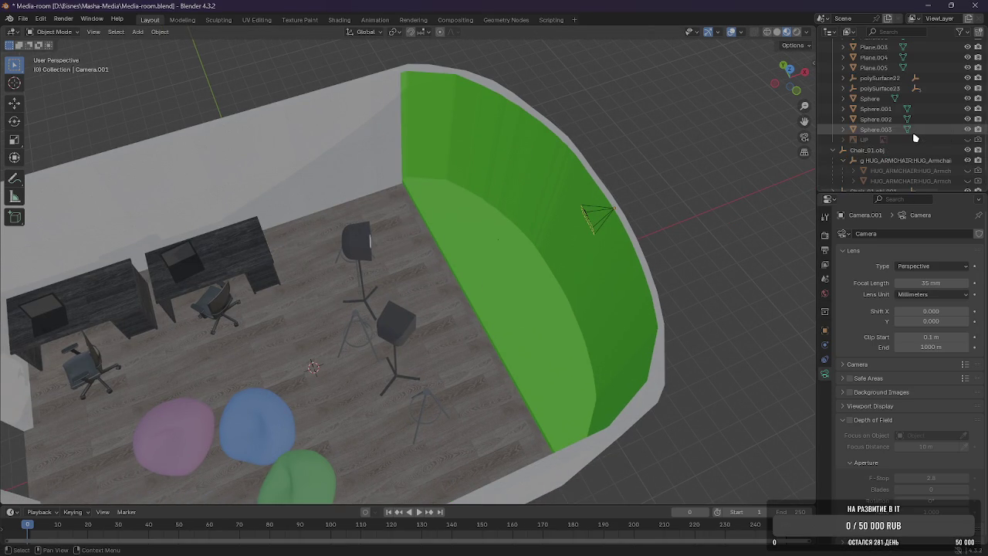
pyautogui.scroll(2, 955, 146)
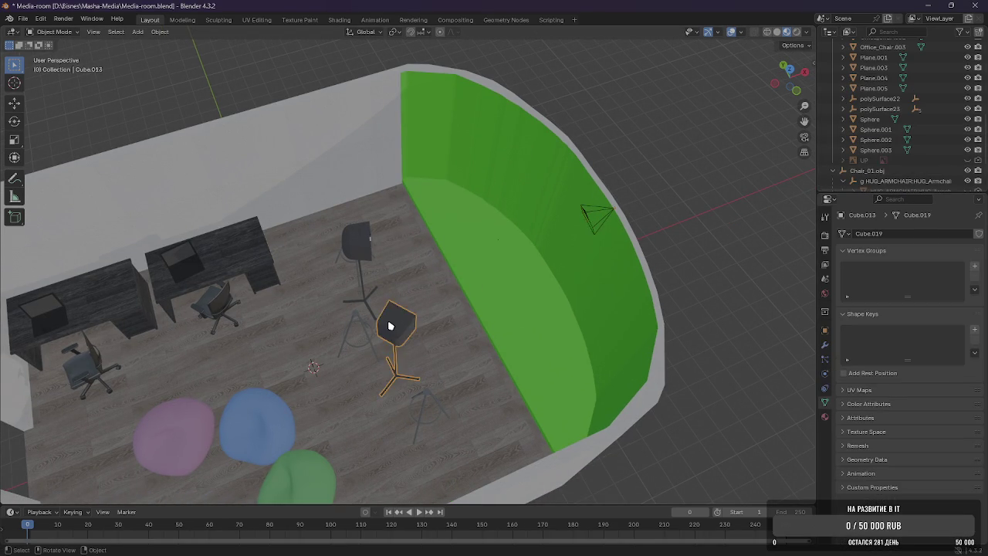
pyautogui.click(390, 326)
pyautogui.moveTo(391, 327); pyautogui.dragTo(522, 293, button='middle')
pyautogui.scroll(5, 954, 145)
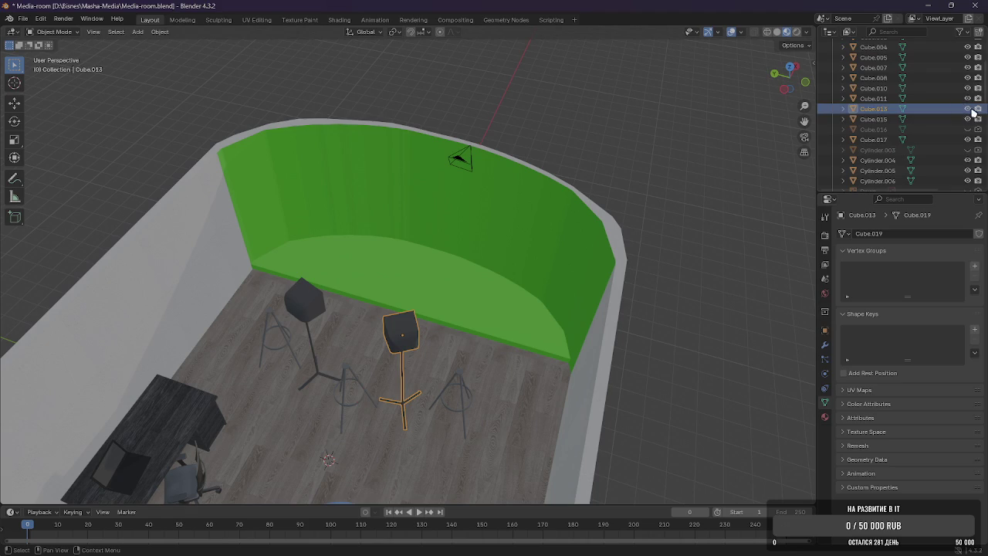
pyautogui.click(968, 109)
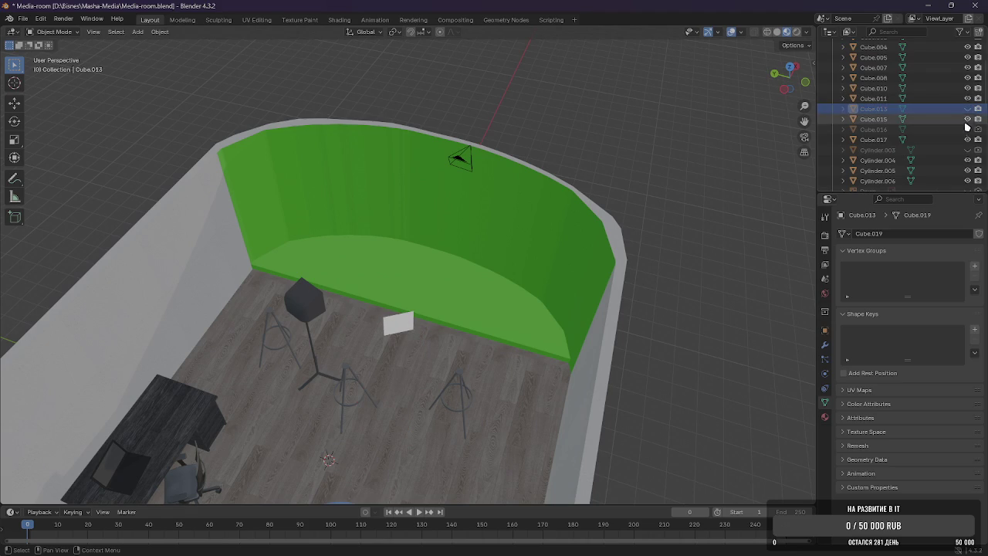
# Hide the Cube.015 stand, then select the two white cards and three tripod stands.
pyautogui.click(328, 309)
pyautogui.click(968, 119)
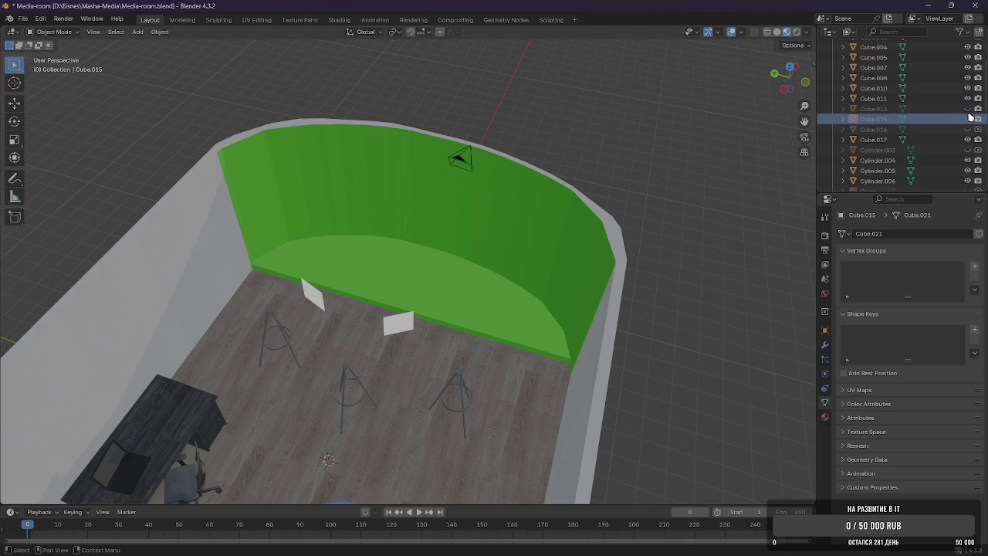
pyautogui.click(968, 109)
pyautogui.click(968, 109)
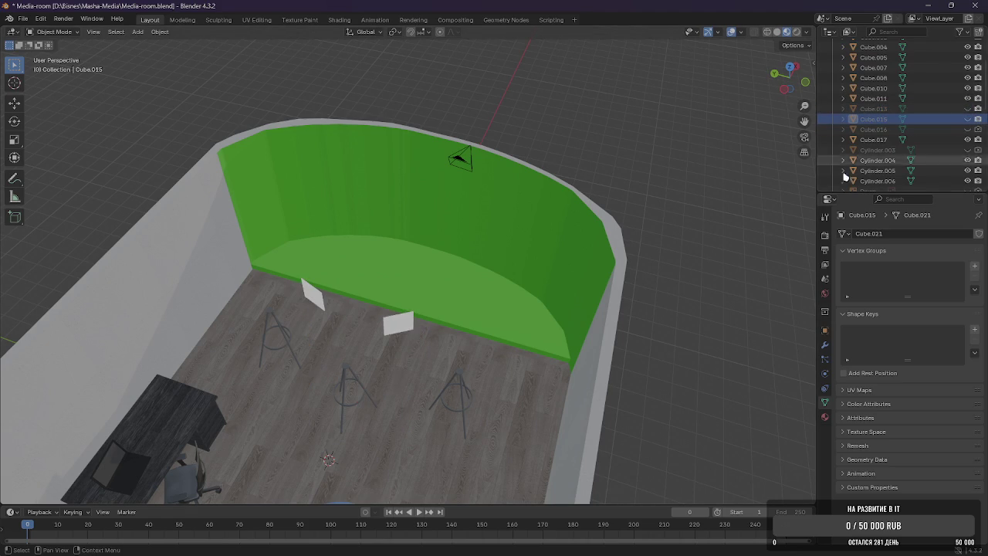
pyautogui.click(389, 329)
pyautogui.keyDown('shift'); pyautogui.click(314, 309); pyautogui.keyUp('shift')
pyautogui.keyDown('shift'); pyautogui.click(345, 372); pyautogui.keyUp('shift')
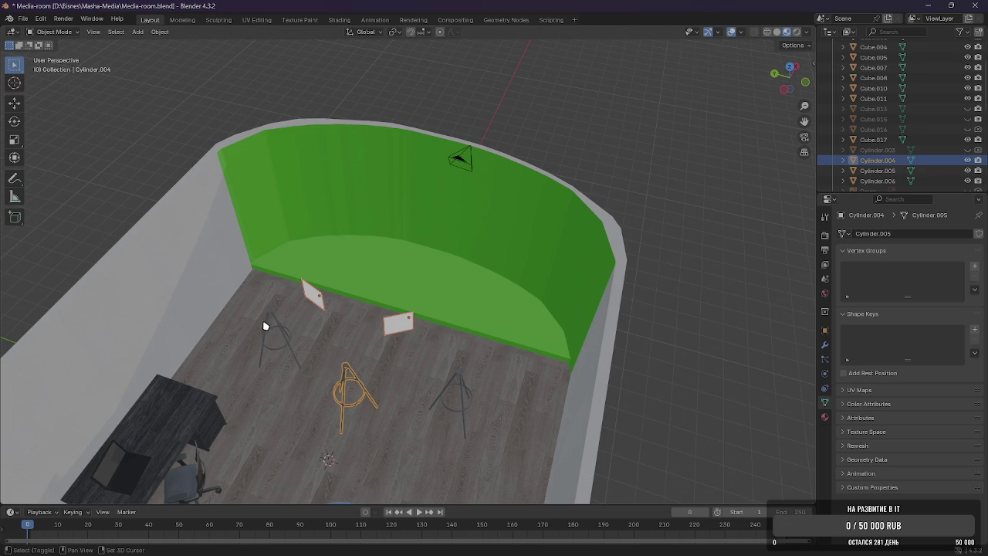
pyautogui.keyDown('shift'); pyautogui.click(270, 318); pyautogui.keyUp('shift')
pyautogui.keyDown('shift'); pyautogui.click(456, 386); pyautogui.keyUp('shift')
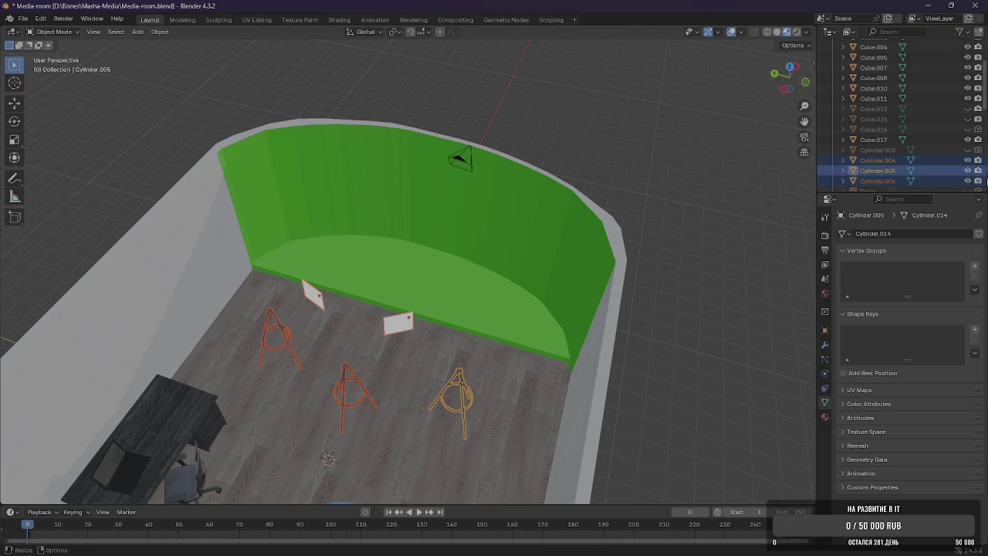
# Hide stands Cylinder.004–.006 and cards Plane.004/.005, keeping Cube.013 hidden.
pyautogui.click(969, 160)
pyautogui.click(969, 171)
pyautogui.click(969, 180)
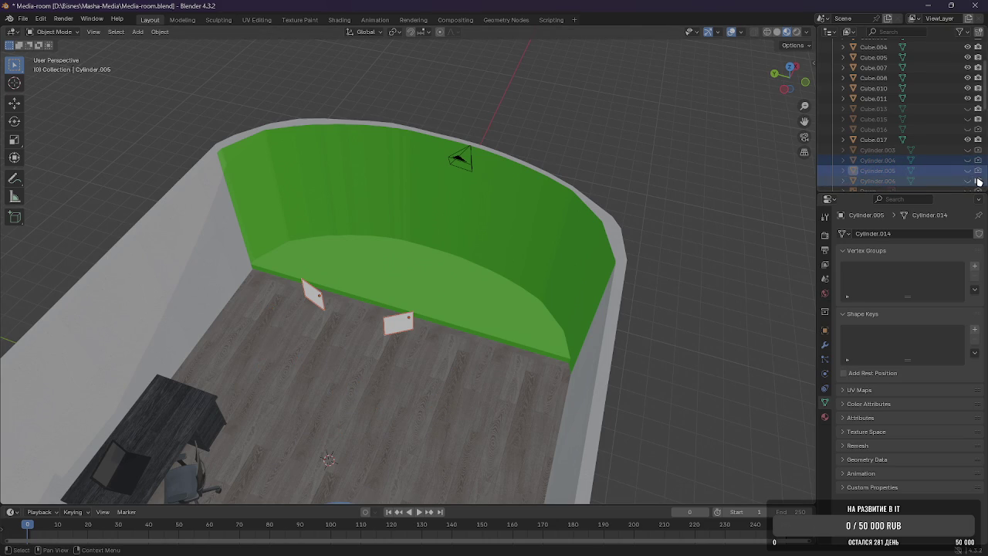
pyautogui.click(968, 110)
pyautogui.click(969, 110)
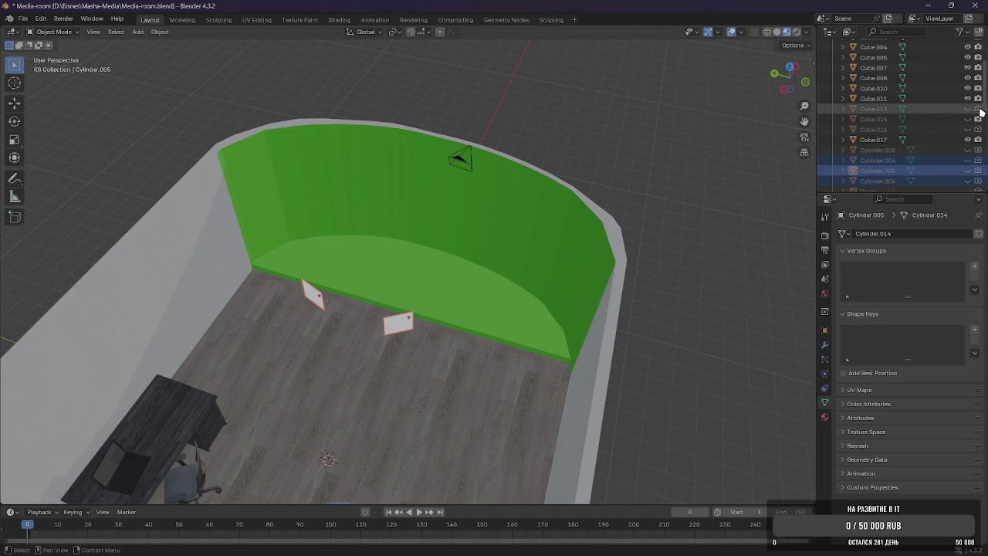
pyautogui.scroll(-2, 979, 141)
pyautogui.scroll(-2, 979, 139)
pyautogui.scroll(-2, 979, 138)
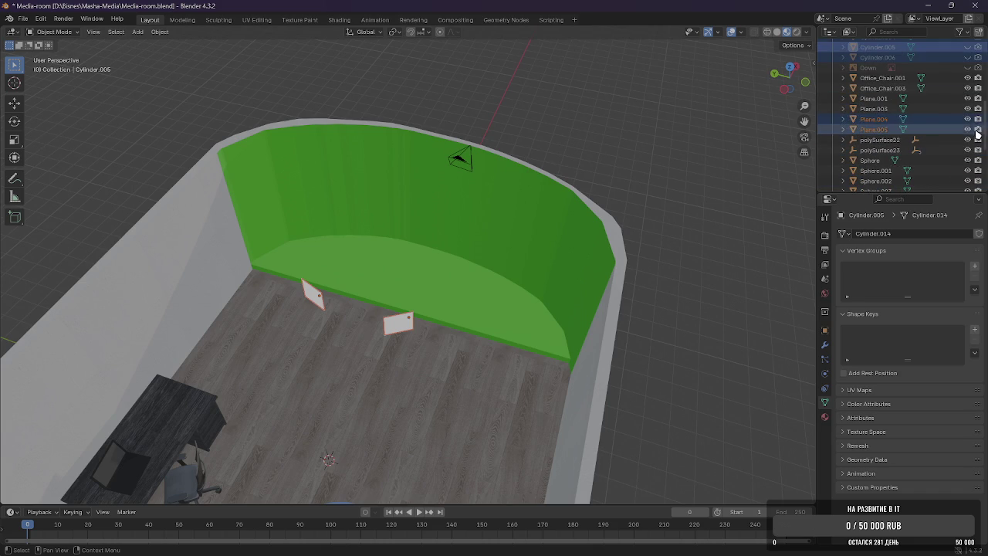
pyautogui.click(967, 129)
pyautogui.click(967, 119)
pyautogui.hotkey('alt', 'Tab')
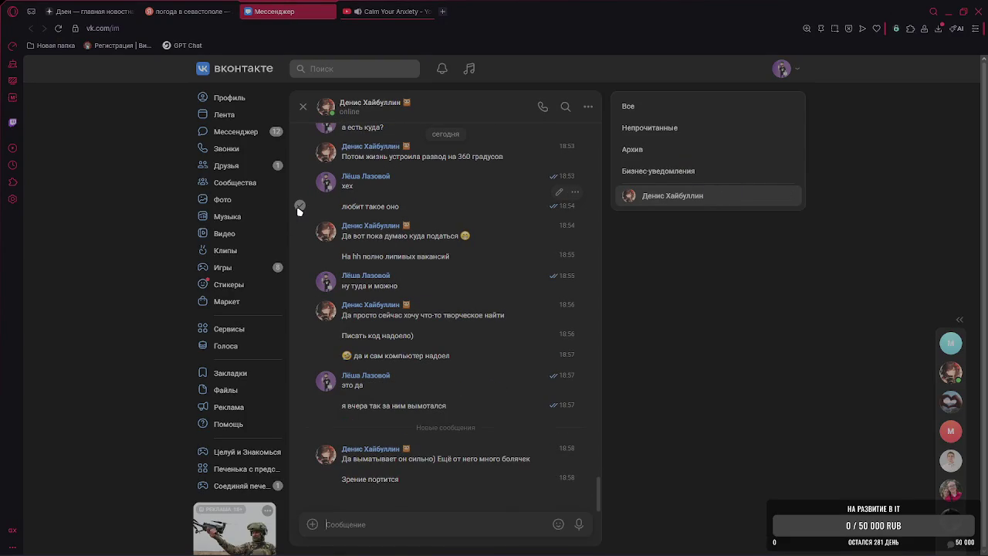
# Send a reply and edit it so it reads 'о да'.
pyautogui.write('j lf')
pyautogui.press('Return')
pyautogui.press('Up')
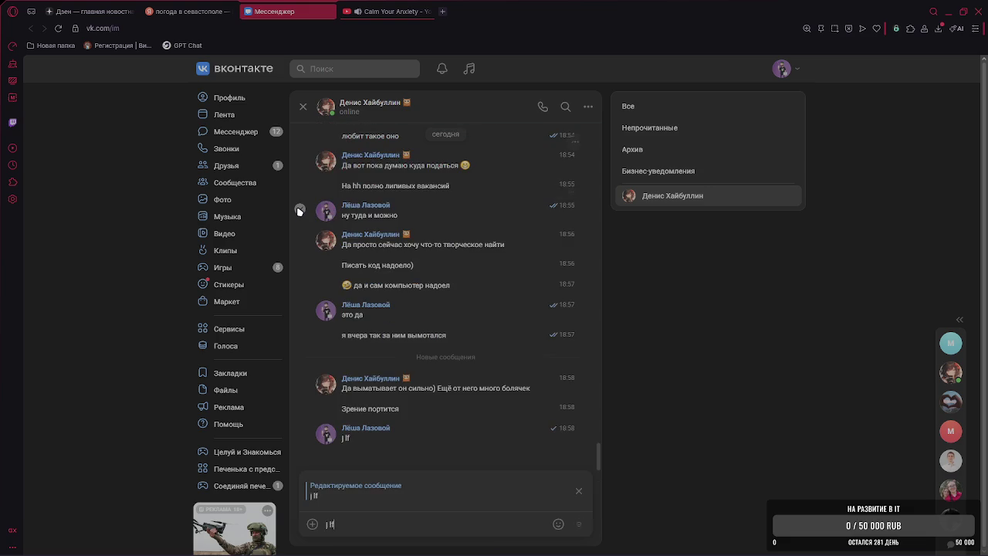
pyautogui.write('о да')
pyautogui.press('Return')
# Send the message 'и спина' and return to Blender.
pyautogui.write('и пр')
pyautogui.press('BackSpace')
pyautogui.press('BackSpace')
pyautogui.write('спин')
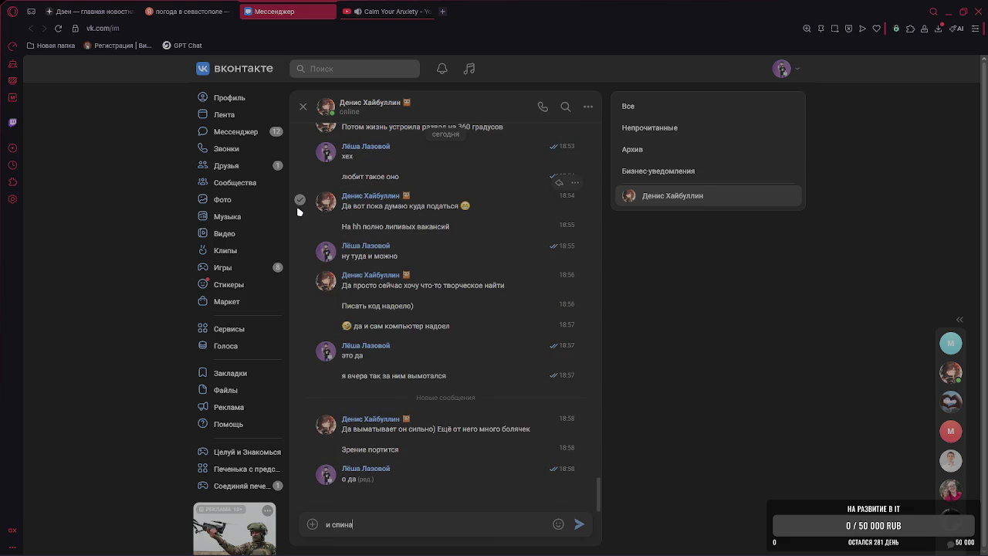
pyautogui.write('а')
pyautogui.press('Return')
pyautogui.hotkey('alt', 'Tab')
pyautogui.scroll(-2, 622, 146)
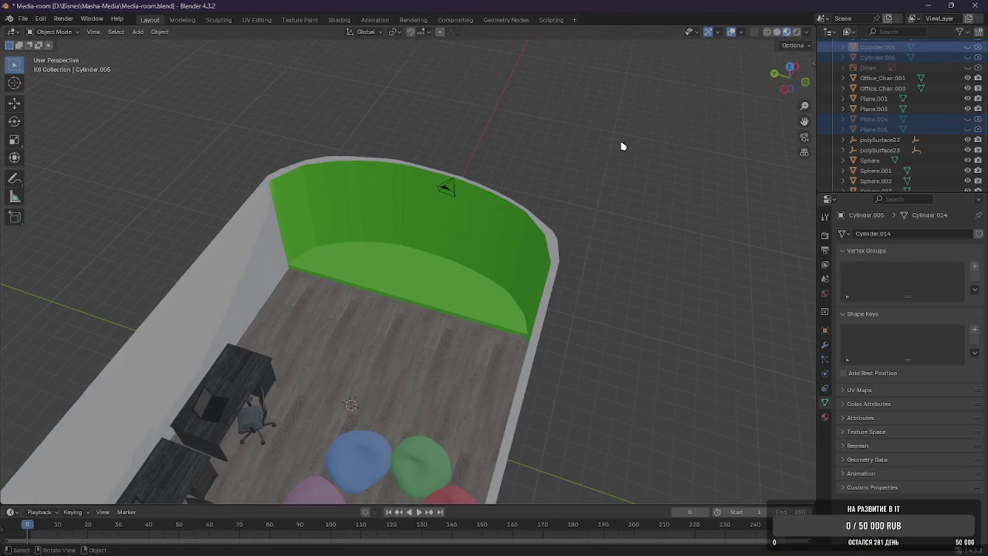
# Unhide both HUG_ARMCHAIR armchairs in the Outliner.
pyautogui.scroll(2, 501, 208)
pyautogui.scroll(-5, 926, 139)
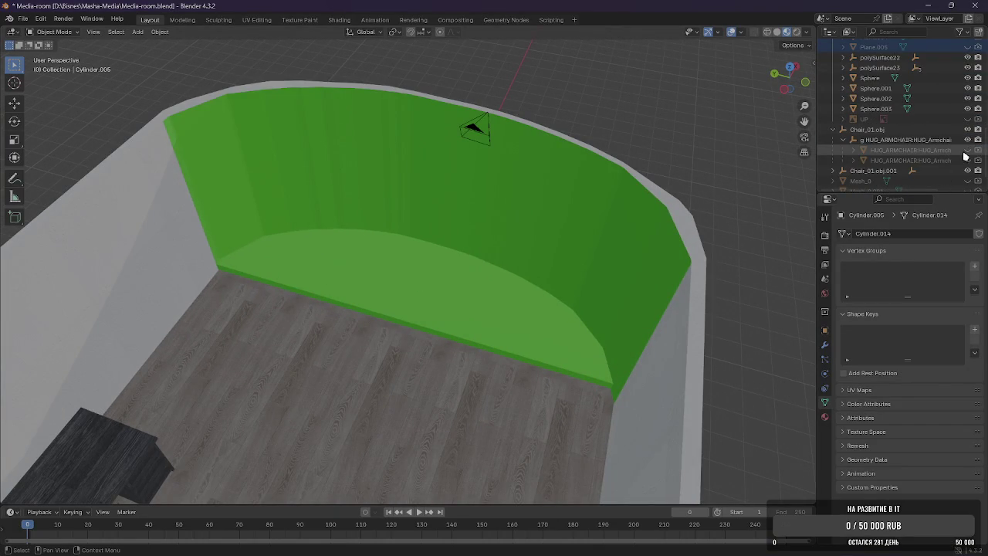
pyautogui.click(967, 150)
pyautogui.click(967, 160)
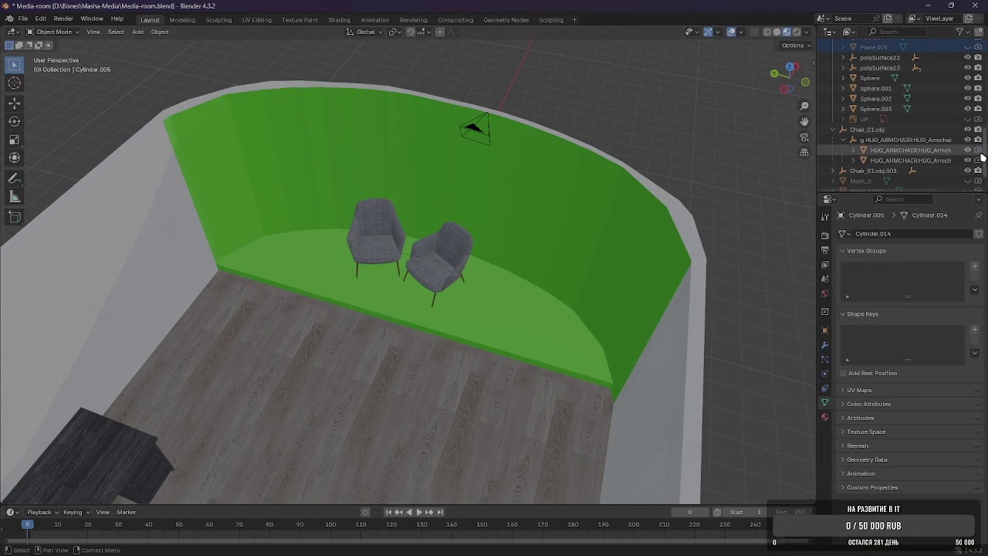
pyautogui.scroll(-1, 976, 159)
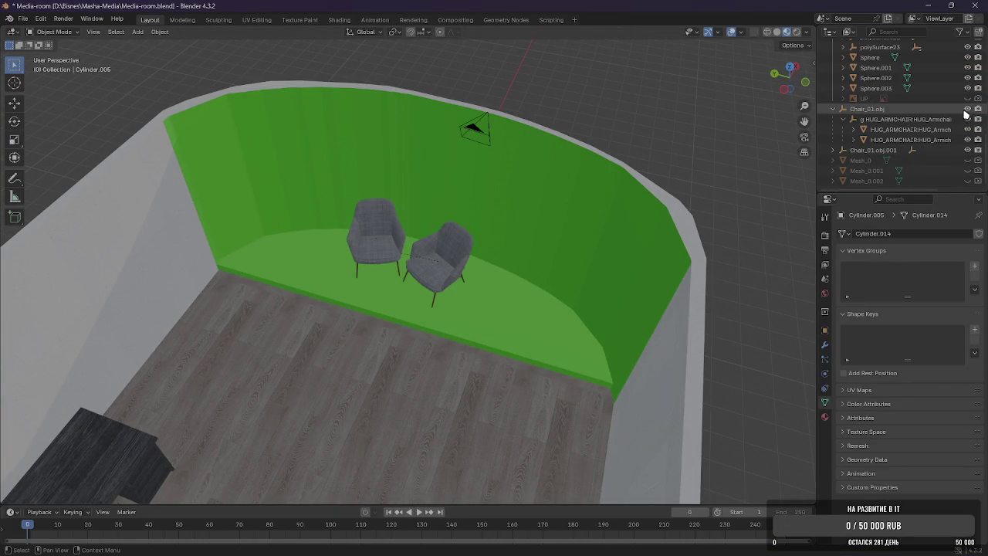
pyautogui.scroll(5, 946, 146)
pyautogui.scroll(5, 938, 155)
pyautogui.scroll(3, 934, 161)
pyautogui.scroll(1, 942, 151)
# Unhide the Cube.016 wooden table, leave the floor lamp hidden, and select Camera.001.
pyautogui.click(968, 158)
pyautogui.click(972, 158)
pyautogui.click(969, 169)
pyautogui.click(968, 178)
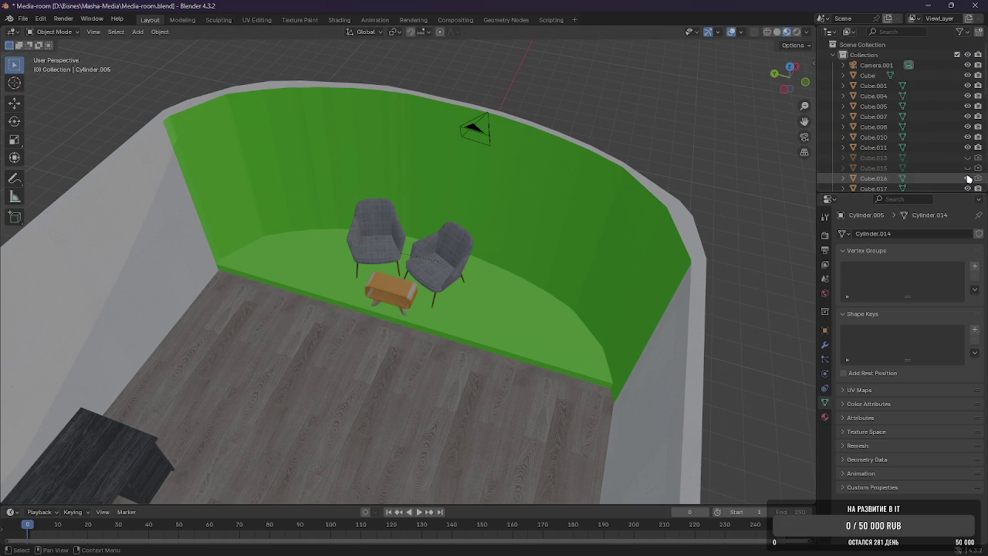
pyautogui.scroll(-1, 916, 165)
pyautogui.moveTo(587, 232)
pyautogui.mouseDown(button='middle')
pyautogui.moveTo(624, 242)
pyautogui.moveTo(493, 204)
pyautogui.mouseUp(button='middle')
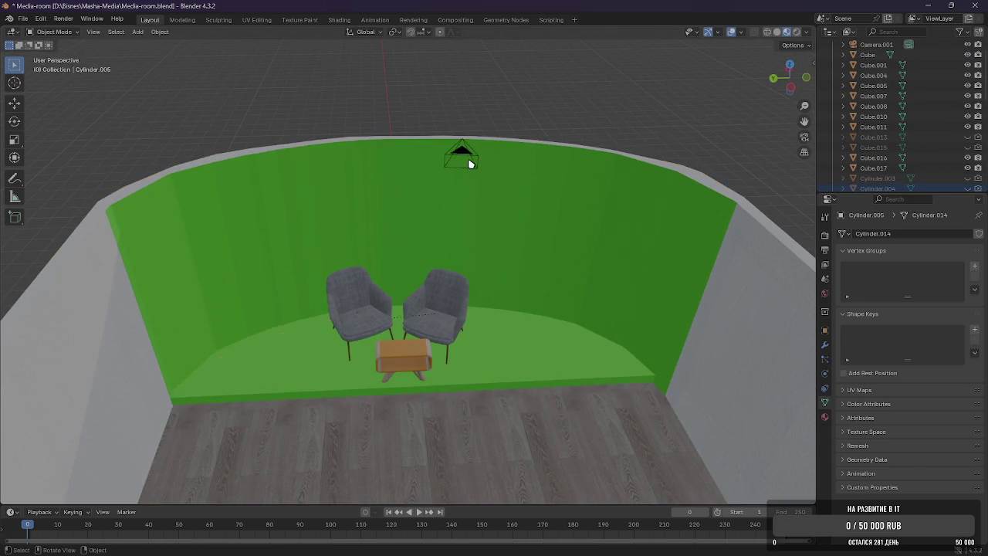
pyautogui.click(463, 159)
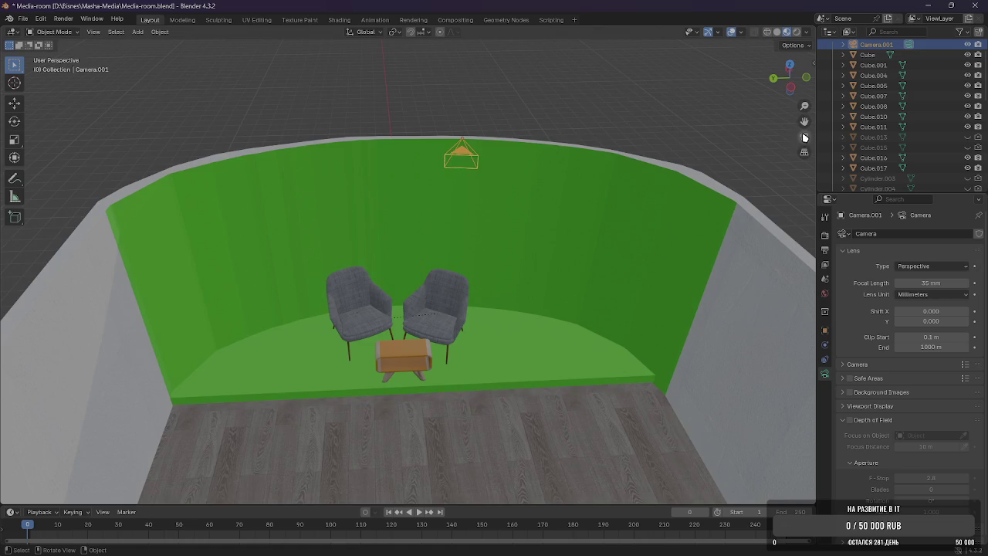
# View through Camera.001, shift it along X, rotate it -155° on Z, and lower it.
pyautogui.click(804, 137)
pyautogui.press('g')
pyautogui.press('x')
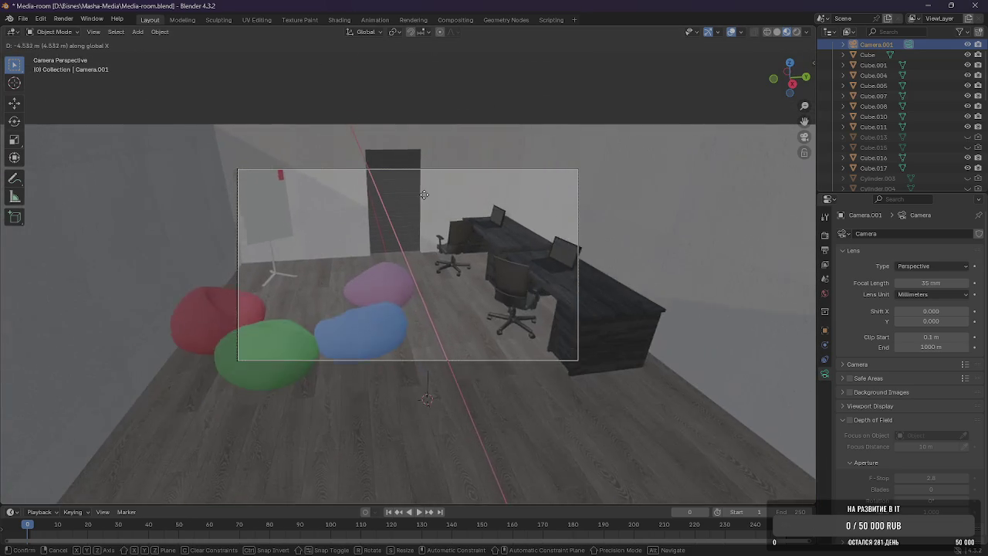
pyautogui.press('Return')
pyautogui.press('r')
pyautogui.press('z')
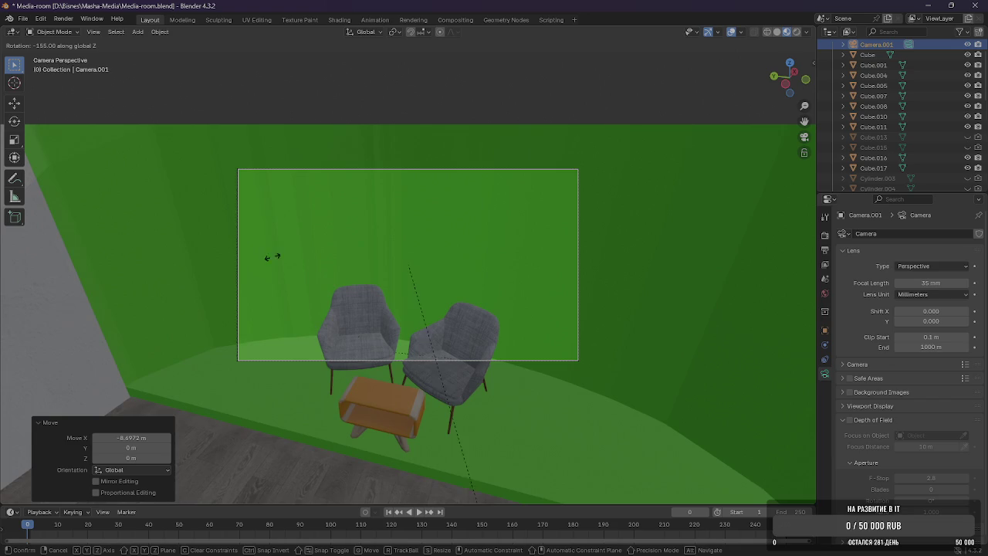
pyautogui.press('Return')
pyautogui.press('g')
pyautogui.press('z')
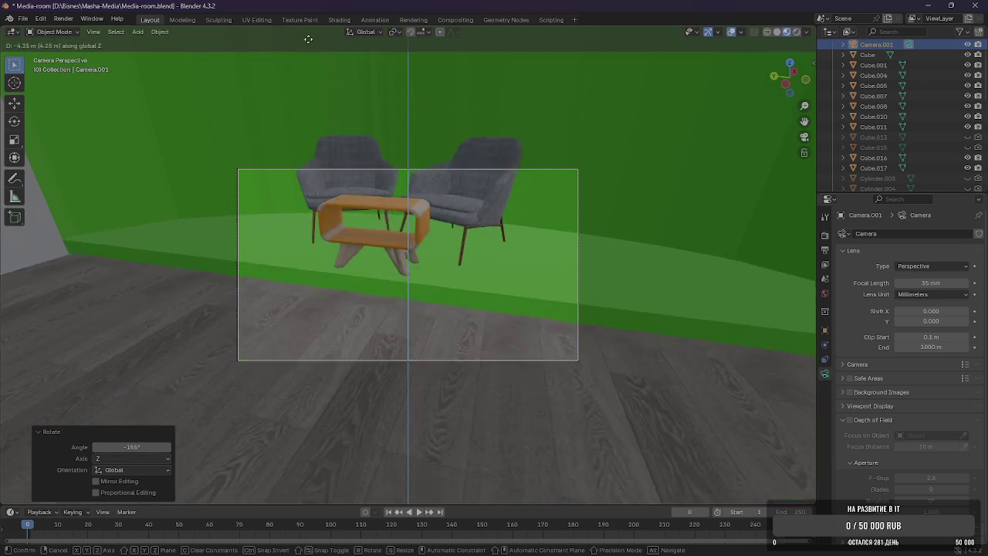
pyautogui.press('Return')
# Raise the camera and nudge it along Y to frame the chairs, then render.
pyautogui.press('g')
pyautogui.press('x')
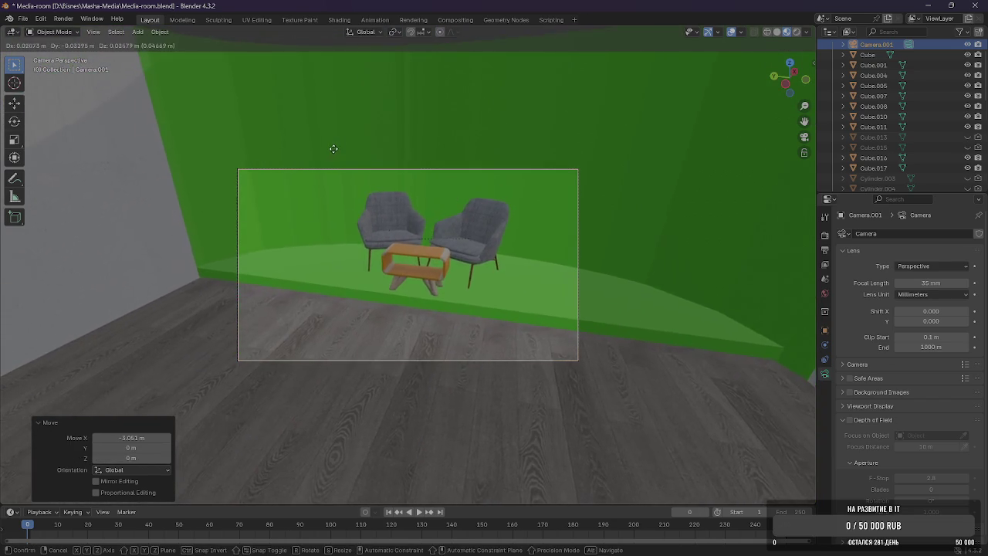
pyautogui.press('z')
pyautogui.press('Return')
pyautogui.press('g')
pyautogui.press('y')
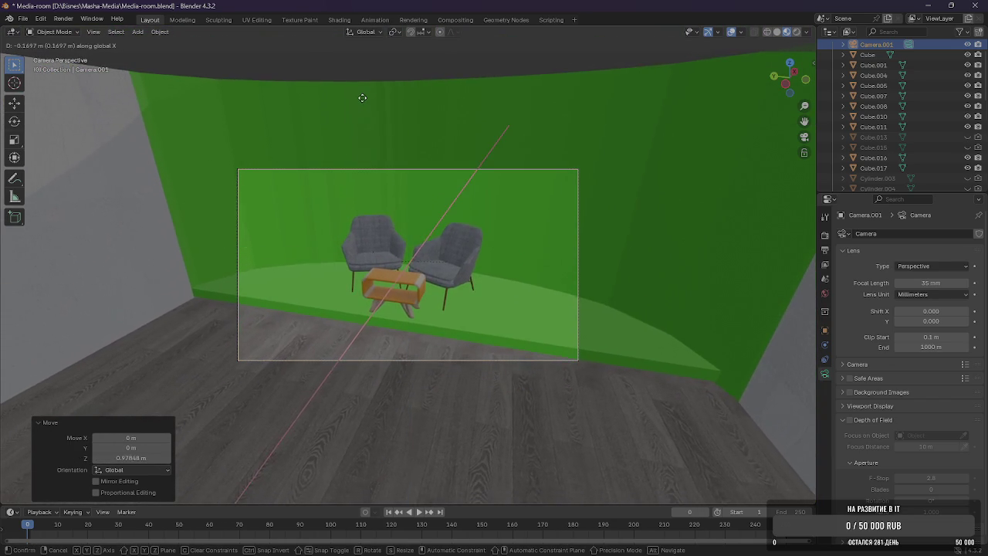
pyautogui.press('Return')
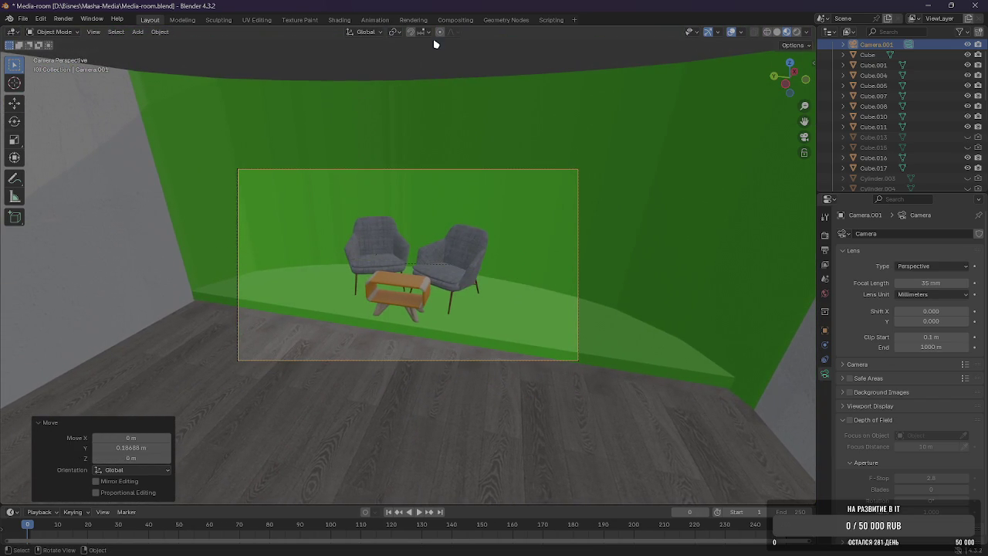
pyautogui.press('F12')
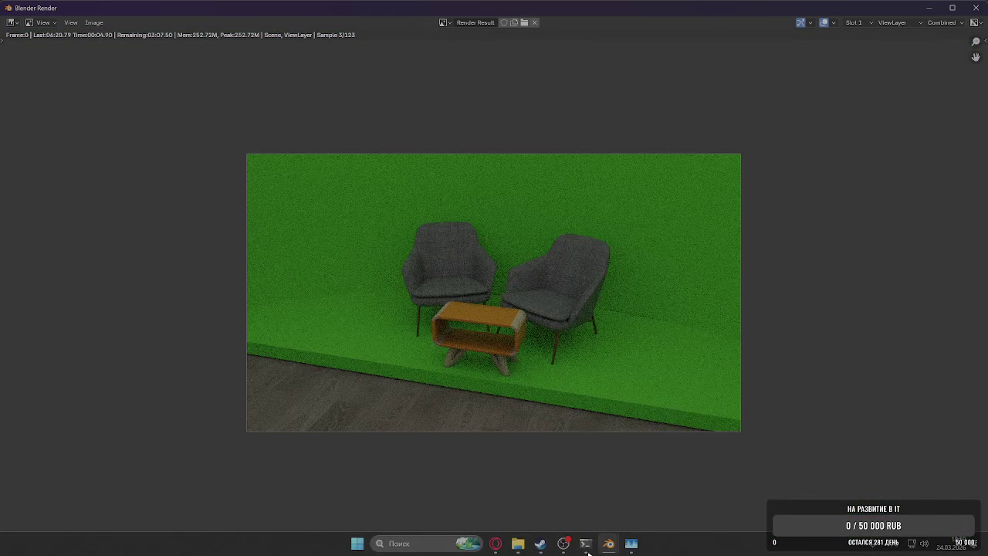
pyautogui.click(495, 544)
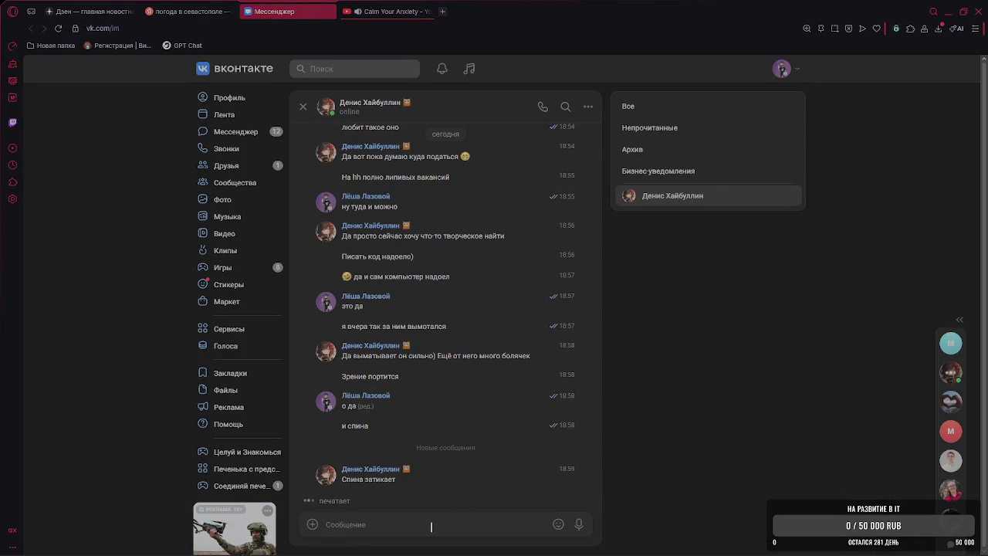
# Send 'у меня уже сколиоз' with the spelling fixed, then draft 'да я и сижу как компьютер'.
pyautogui.write('у меня уже')
pyautogui.write(' склисз')
pyautogui.rightClick(386, 531)
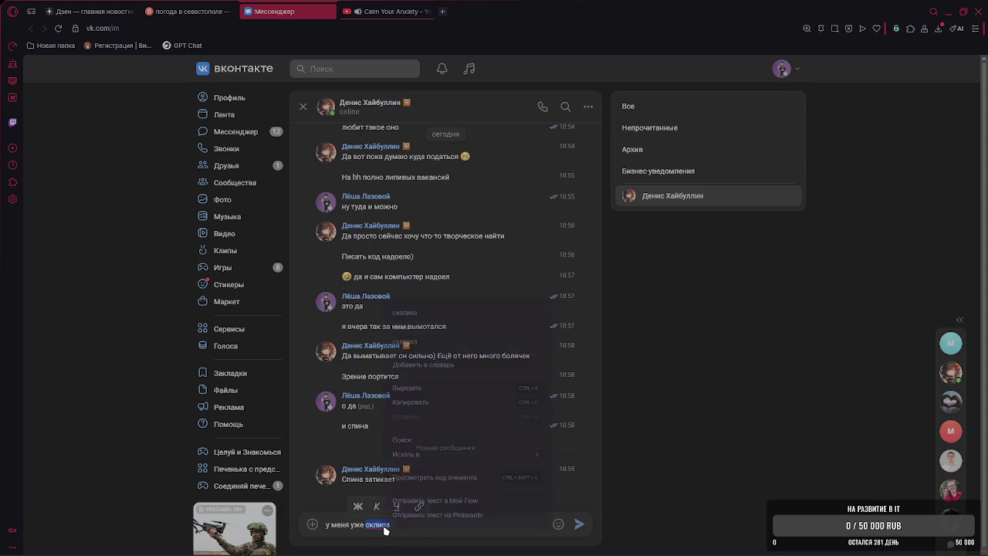
pyautogui.click(419, 314)
pyautogui.press('Return')
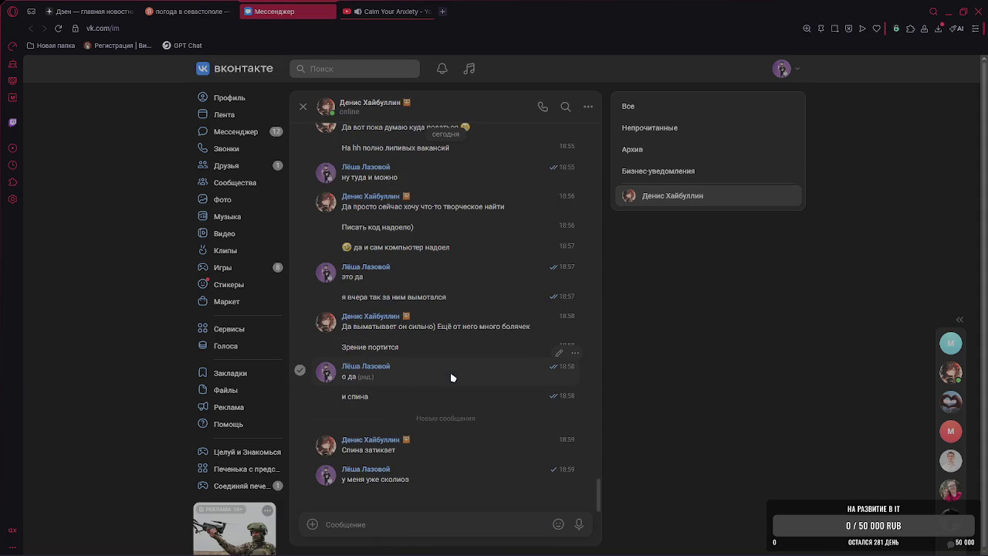
pyautogui.write('да я и сижу как компьютер')
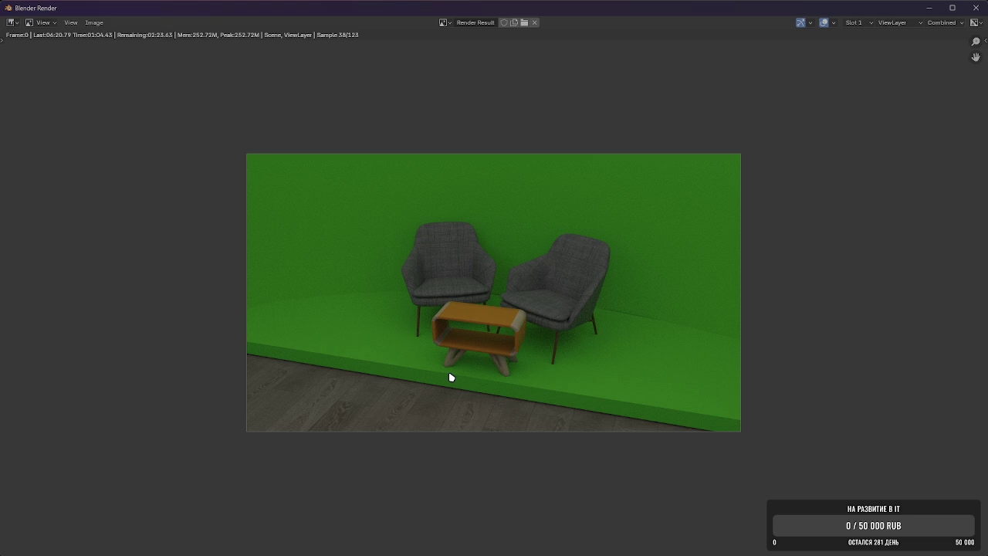
# Switch between the Blender render window and the VK chat to check render progress.
pyautogui.hotkey('alt', 'Tab')
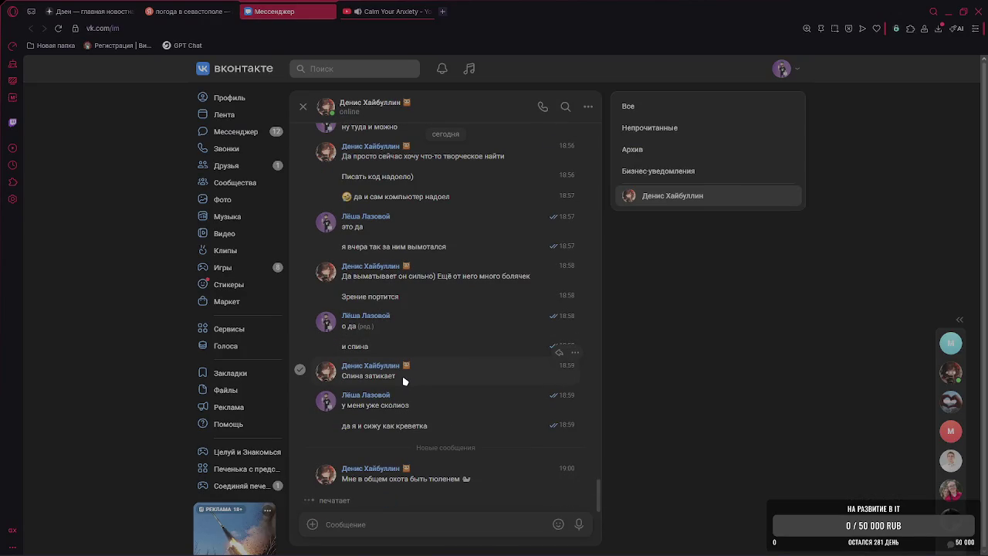
pyautogui.hotkey('alt', 'Tab')
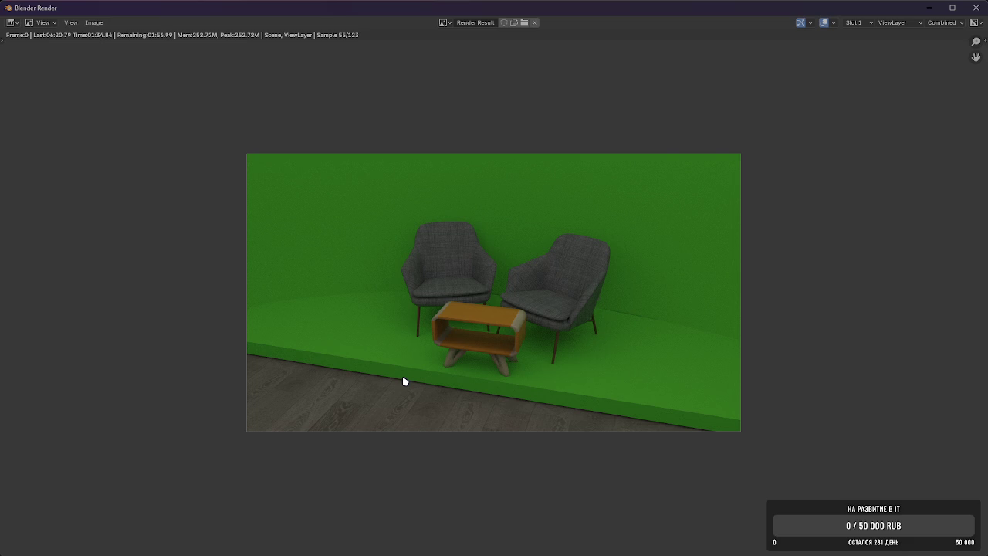
# Switch from the Blender render back to the VK chat.
pyautogui.hotkey('alt', 'Tab')
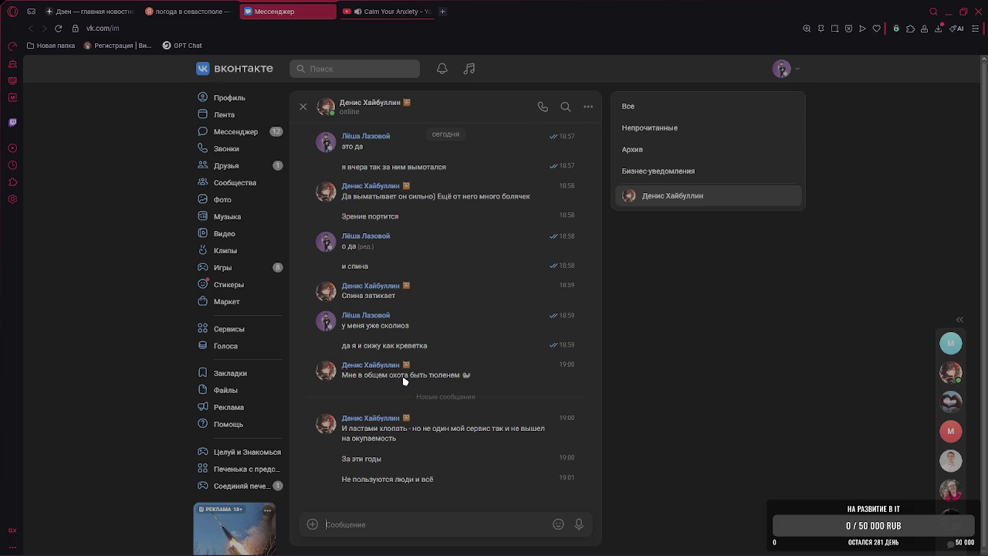
# Send the reply «а что ты сделал?», glance at Blender, and open the shared lpcore.ru link.
pyautogui.write('а')
pyautogui.press('BackSpace')
pyautogui.write('а что ты сделал?')
pyautogui.press('Return')
pyautogui.hotkey('alt', 'Tab')
pyautogui.hotkey('alt', 'Tab')
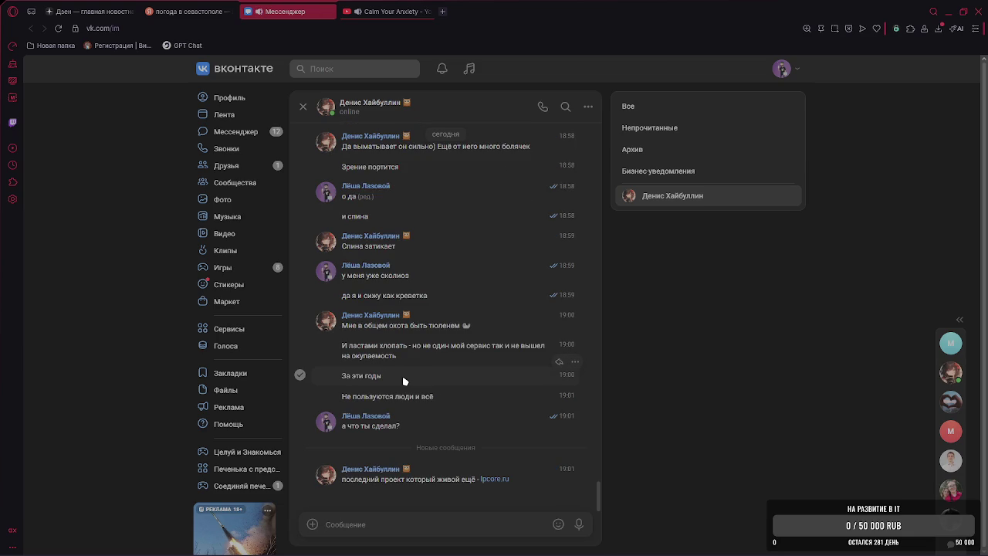
pyautogui.click(502, 480)
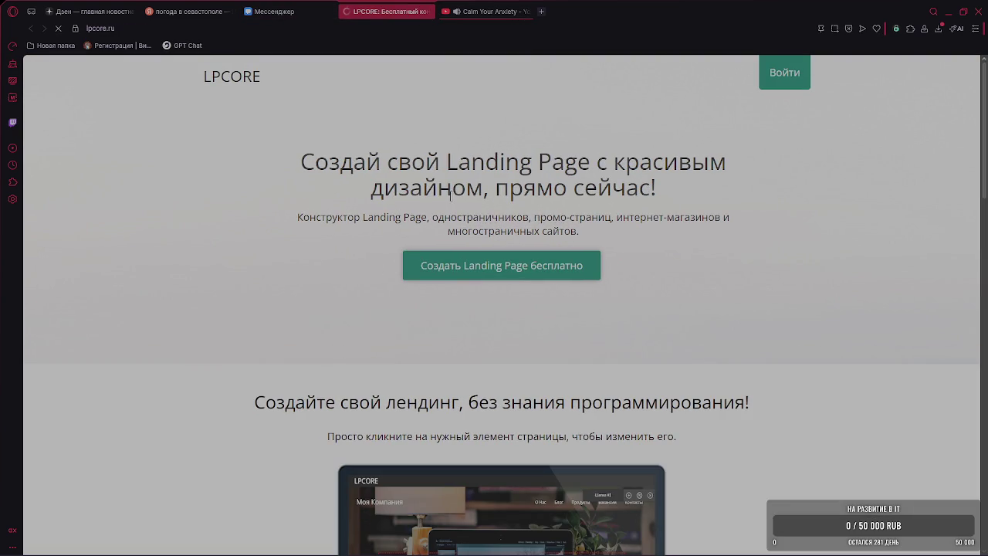
# Browse the lpcore.ru page down to its donation footer and back, then return to the Мессенджер tab.
pyautogui.scroll(-2, 441, 194)
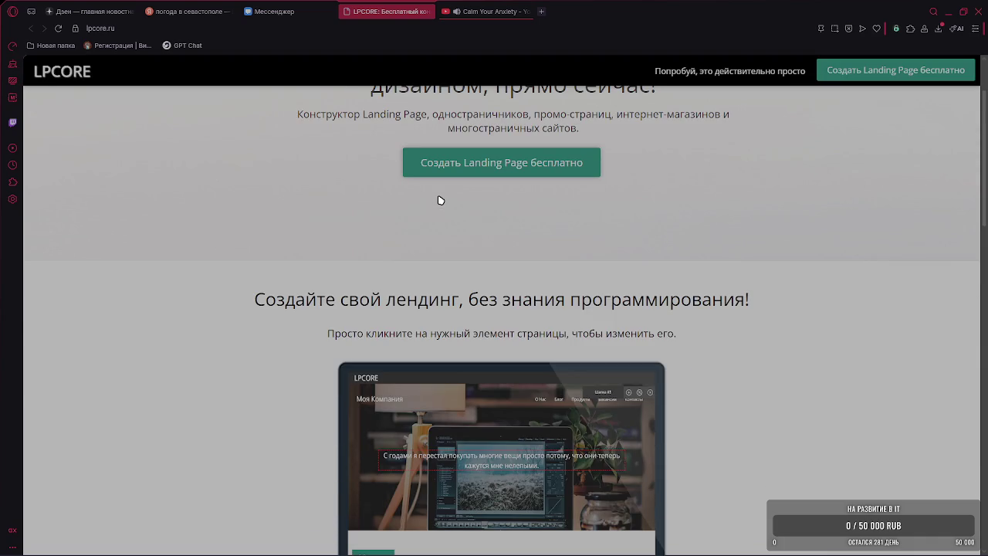
pyautogui.scroll(2, 440, 200)
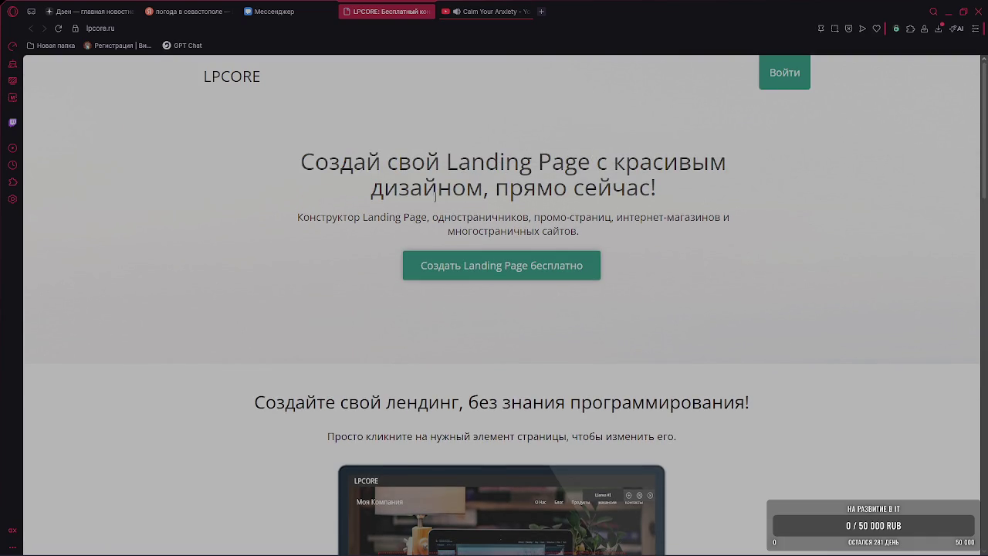
pyautogui.scroll(-3, 434, 196)
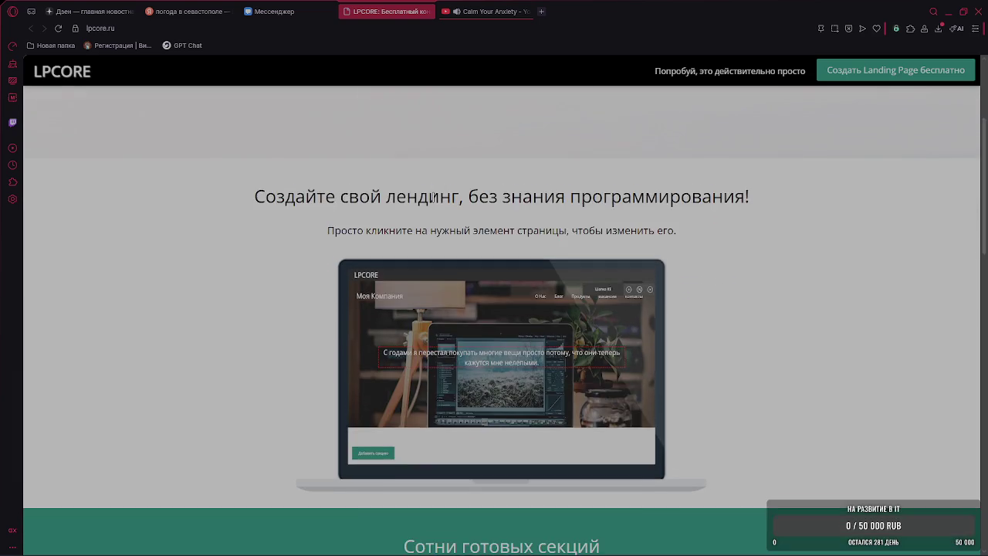
pyautogui.scroll(-2, 433, 199)
pyautogui.scroll(-2, 431, 201)
pyautogui.scroll(-2, 431, 202)
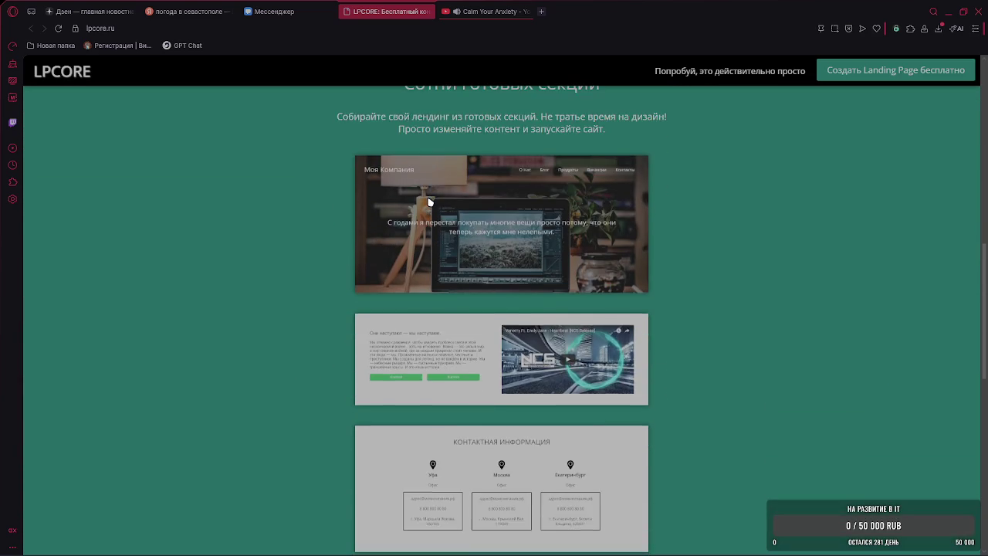
pyautogui.scroll(-2, 431, 201)
pyautogui.scroll(-2, 429, 202)
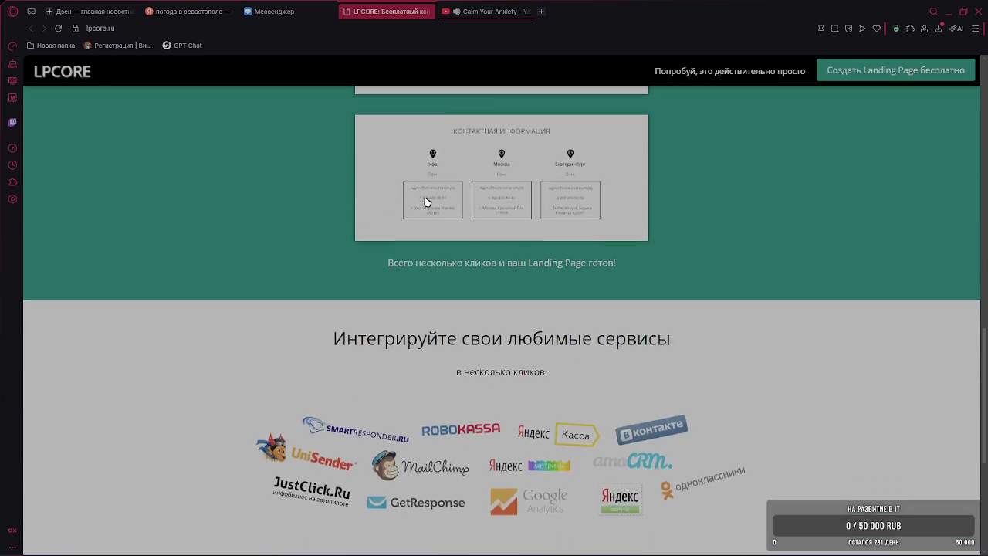
pyautogui.scroll(-2, 427, 201)
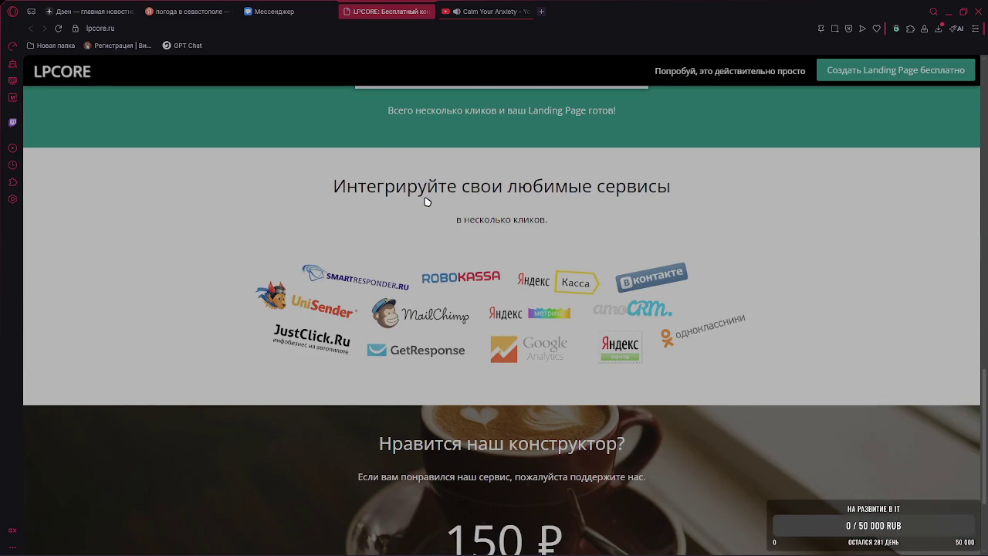
pyautogui.scroll(-2, 426, 202)
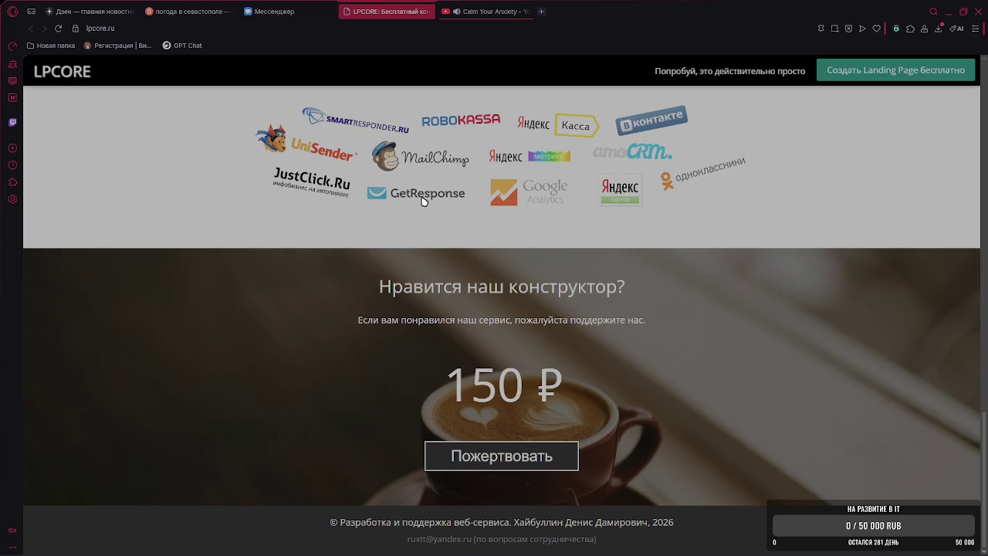
pyautogui.scroll(2, 423, 201)
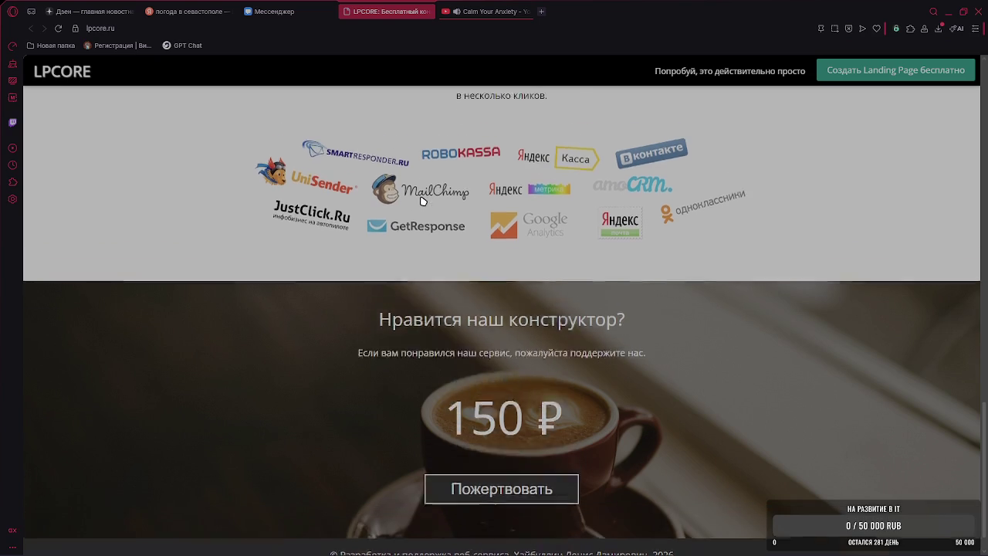
pyautogui.scroll(2, 423, 202)
pyautogui.scroll(2, 422, 201)
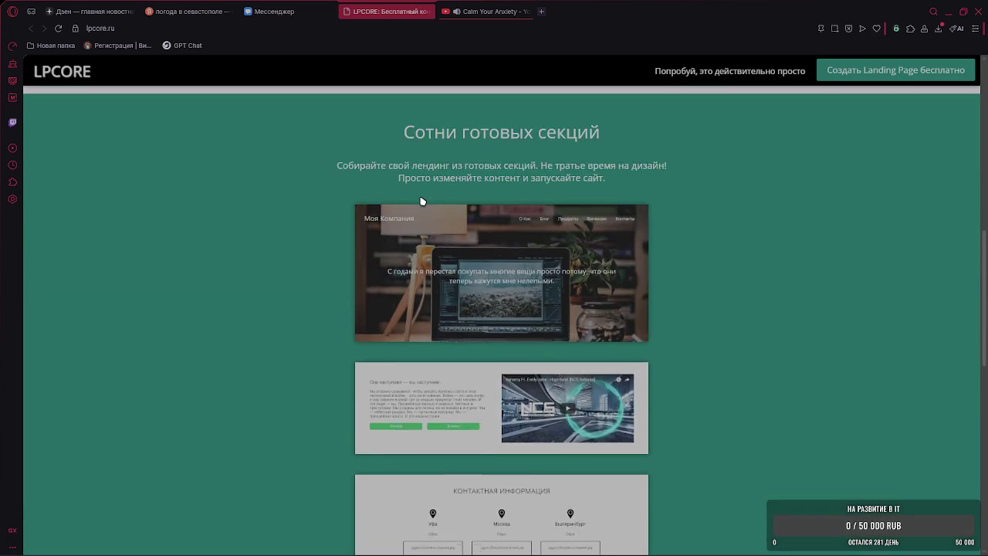
pyautogui.scroll(2, 422, 201)
pyautogui.scroll(2, 423, 202)
pyautogui.scroll(2, 423, 201)
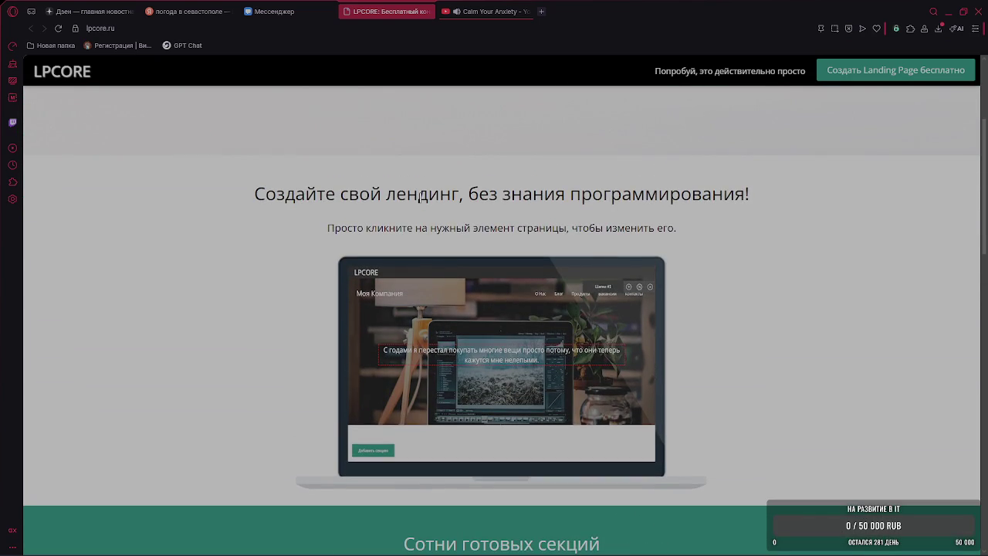
pyautogui.click(274, 11)
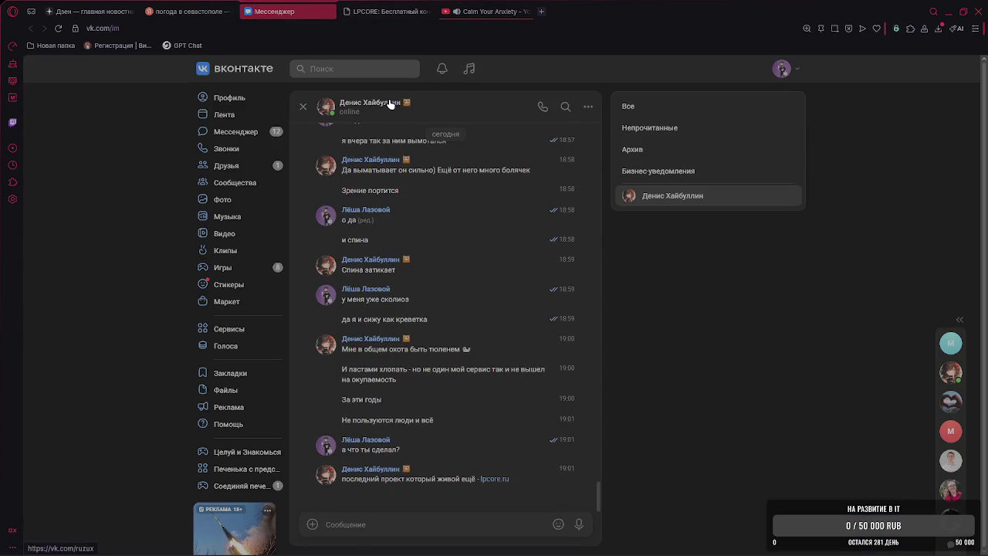
# Send «а по рекламе что?» and bring up the finished Blender render.
pyautogui.write('а по рекламе что?')
pyautogui.press('Return')
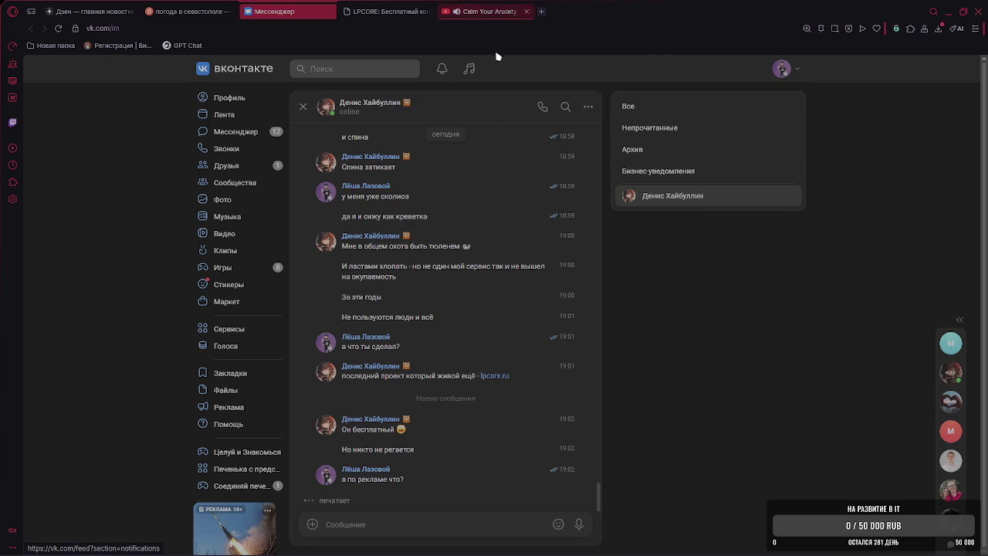
pyautogui.click(662, 489)
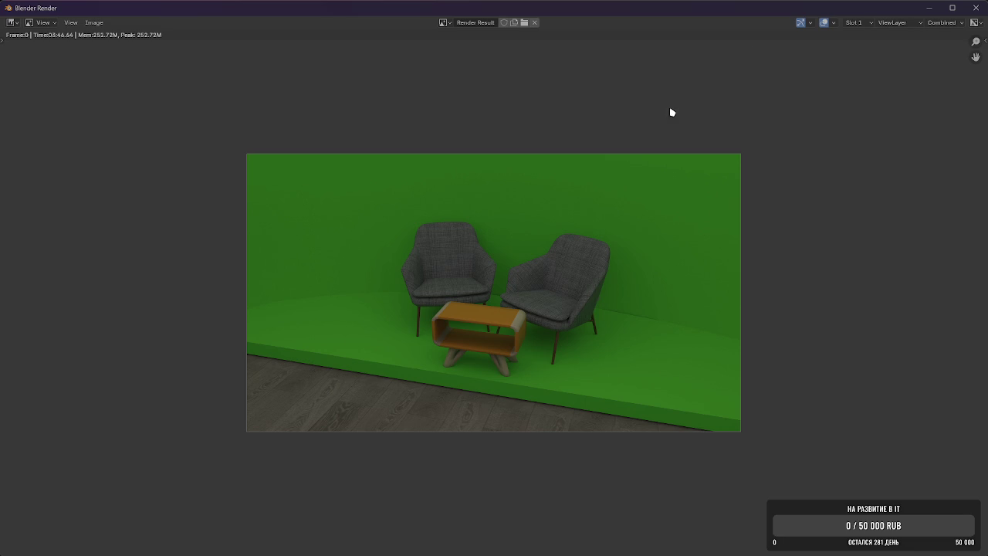
# Save the render as Studia.png in Render_Foto via Image > Save a Copy, then close the render window.
pyautogui.click(91, 22)
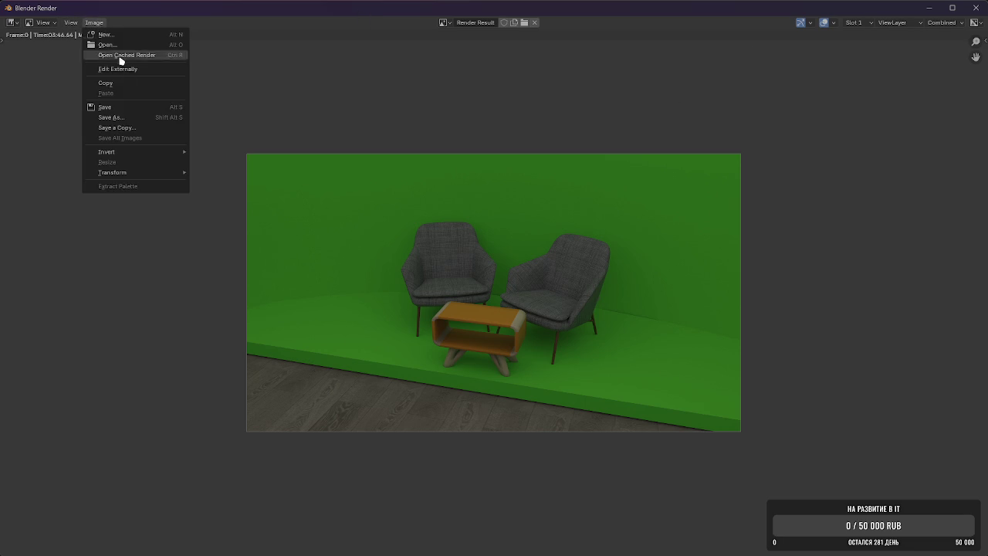
pyautogui.click(123, 128)
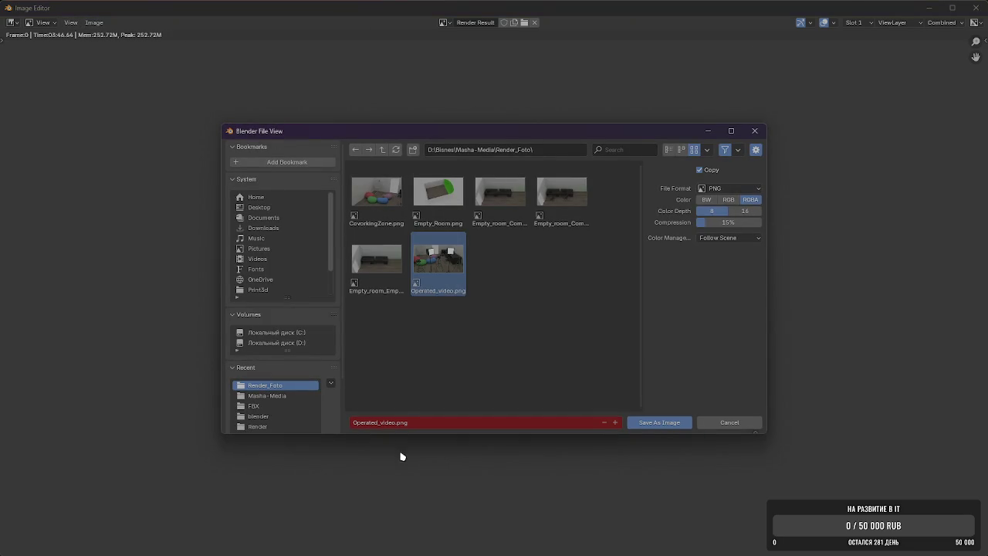
pyautogui.click(393, 424)
pyautogui.moveTo(395, 424); pyautogui.dragTo(289, 413)
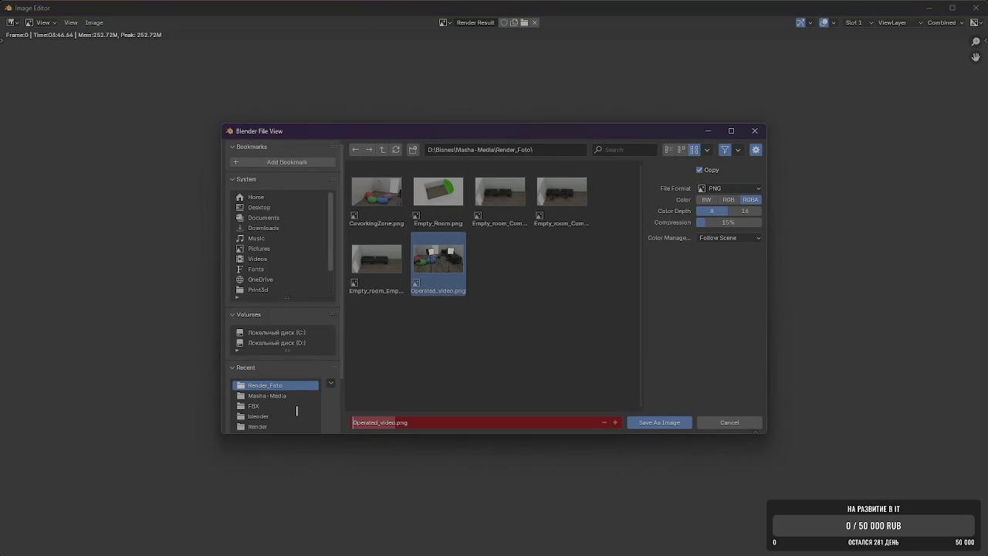
pyautogui.press('BackSpace')
pyautogui.press('Delete')
pyautogui.write('Stu')
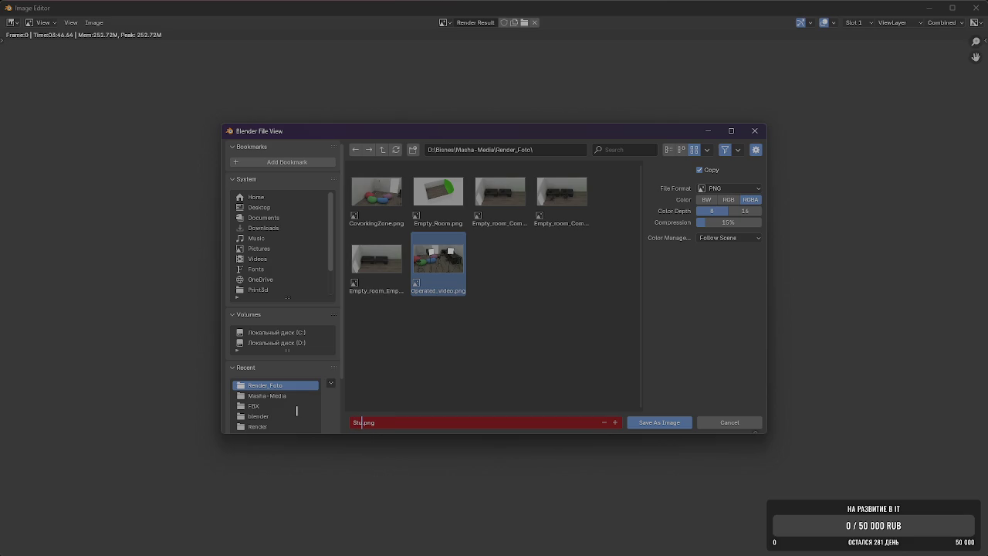
pyautogui.write('dia')
pyautogui.press('Return')
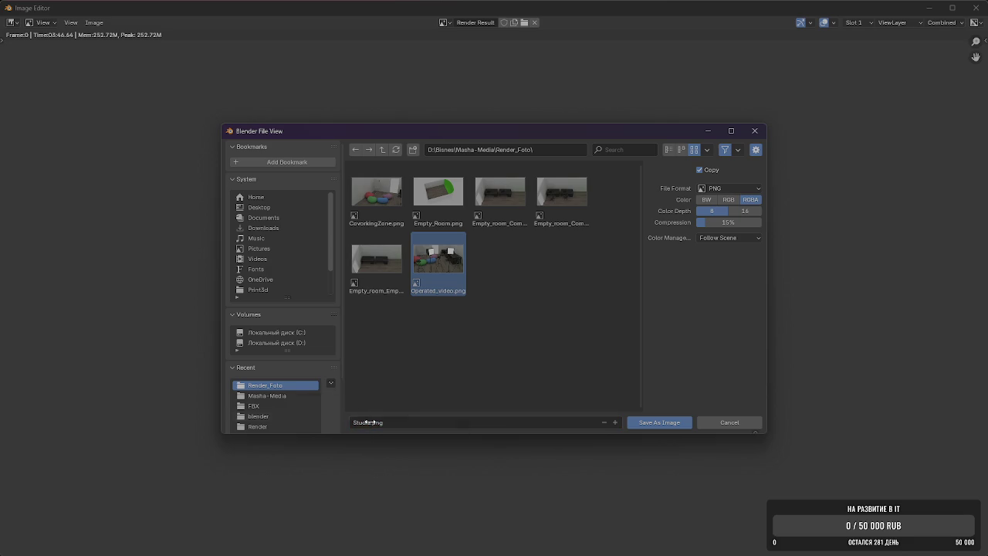
pyautogui.click(649, 421)
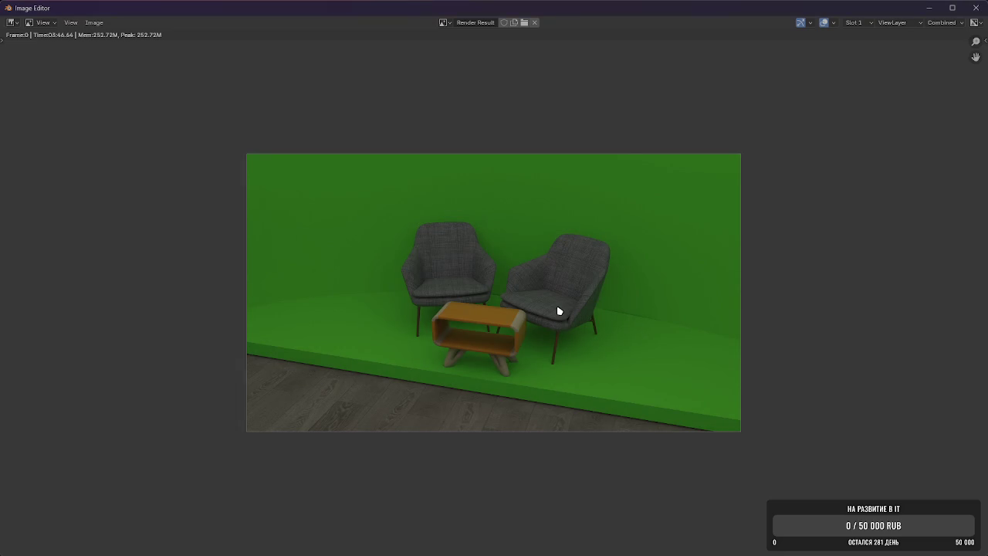
pyautogui.click(976, 8)
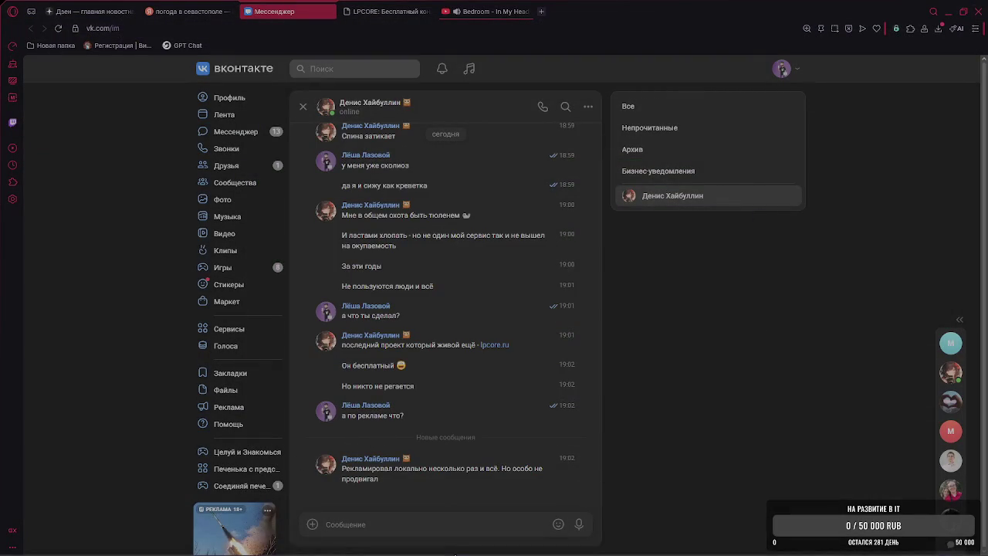